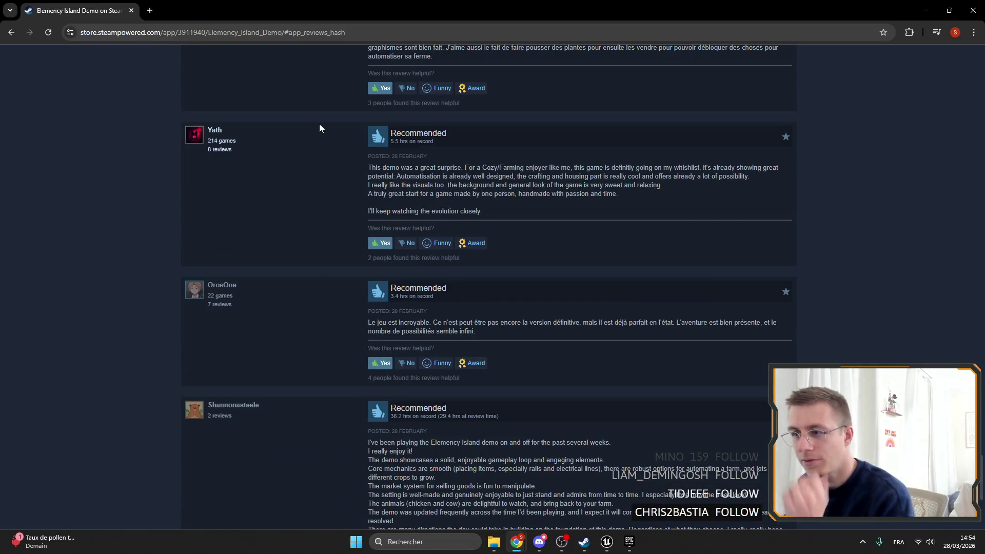
Step: Load more Elemency Island Demo reviews and scroll down through them
{"action": "scroll", "coordinate": [272, 161], "scroll_direction": "down", "scroll_amount": 3}
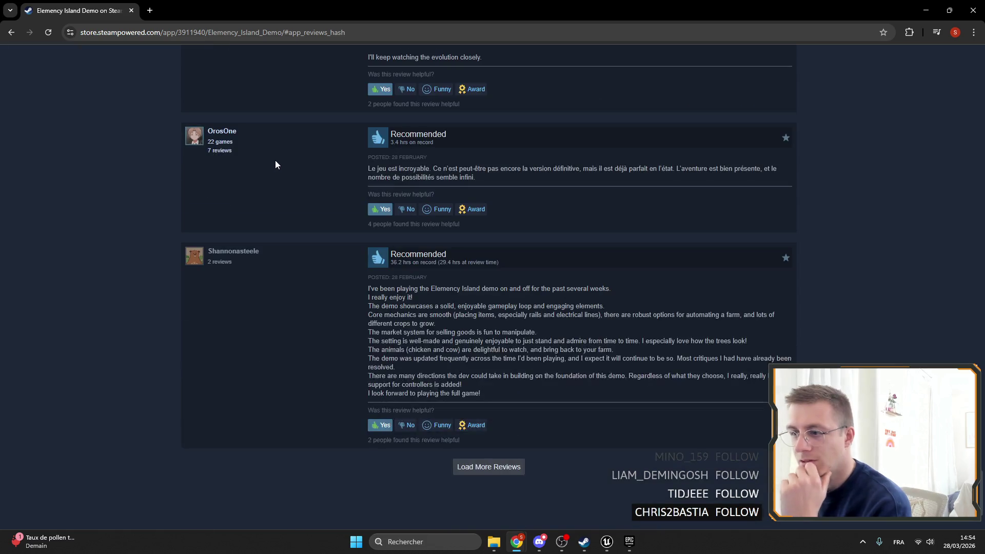
{"action": "left_click", "coordinate": [493, 468]}
{"action": "scroll", "coordinate": [310, 295], "scroll_direction": "down", "scroll_amount": 2}
{"action": "scroll", "coordinate": [318, 281], "scroll_direction": "down", "scroll_amount": 7}
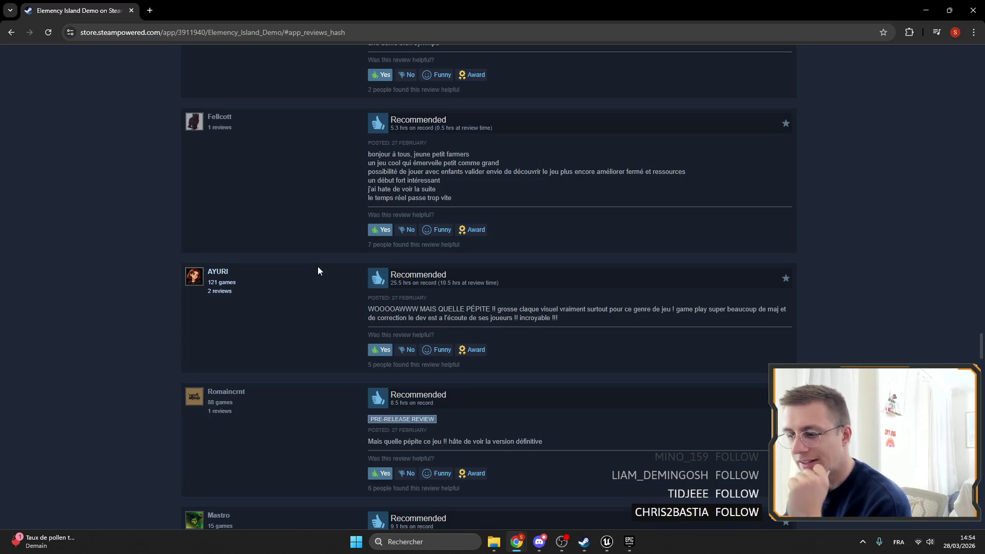
{"action": "scroll", "coordinate": [318, 271], "scroll_direction": "down", "scroll_amount": 5}
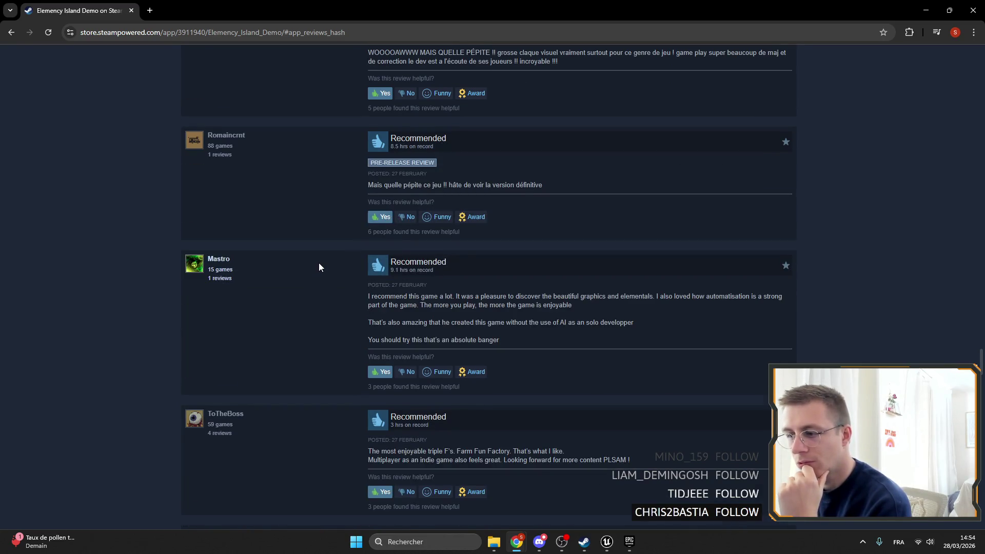
{"action": "scroll", "coordinate": [318, 267], "scroll_direction": "down", "scroll_amount": 2}
{"action": "scroll", "coordinate": [319, 263], "scroll_direction": "down", "scroll_amount": 2}
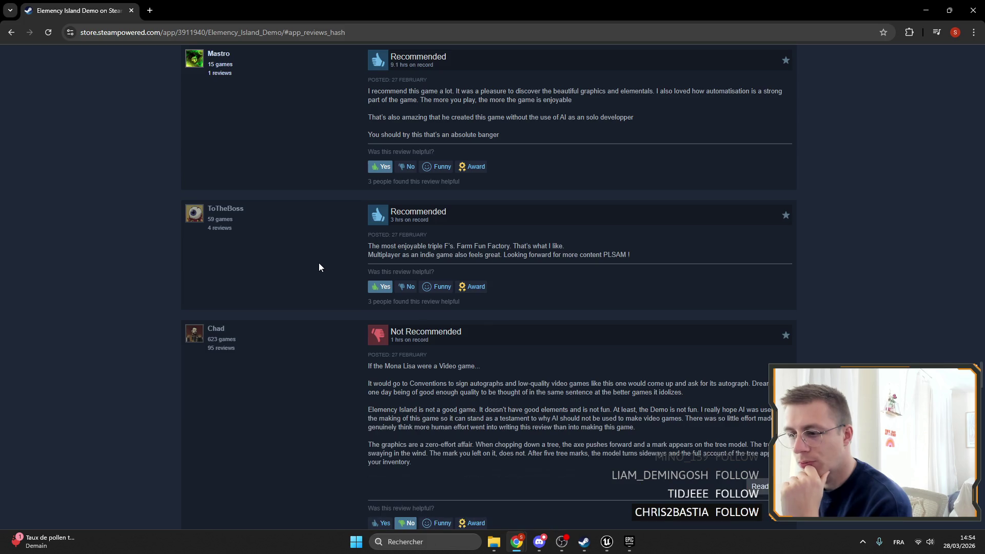
{"action": "scroll", "coordinate": [319, 262], "scroll_direction": "down", "scroll_amount": 4}
{"action": "left_click_drag", "start_coordinate": [336, 208], "coordinate": [390, 125]}
{"action": "scroll", "coordinate": [253, 158], "scroll_direction": "down", "scroll_amount": 5}
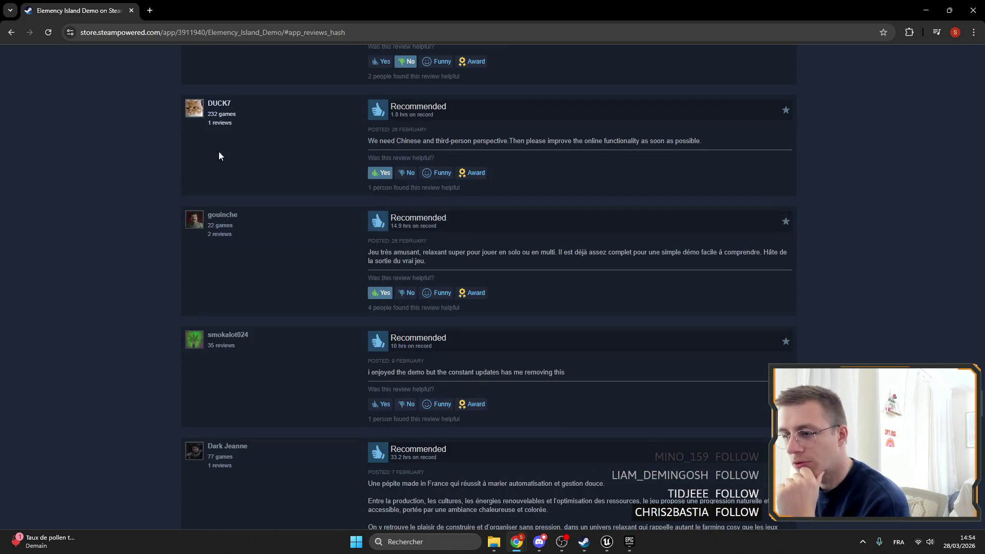
{"action": "scroll", "coordinate": [301, 314], "scroll_direction": "down", "scroll_amount": 15}
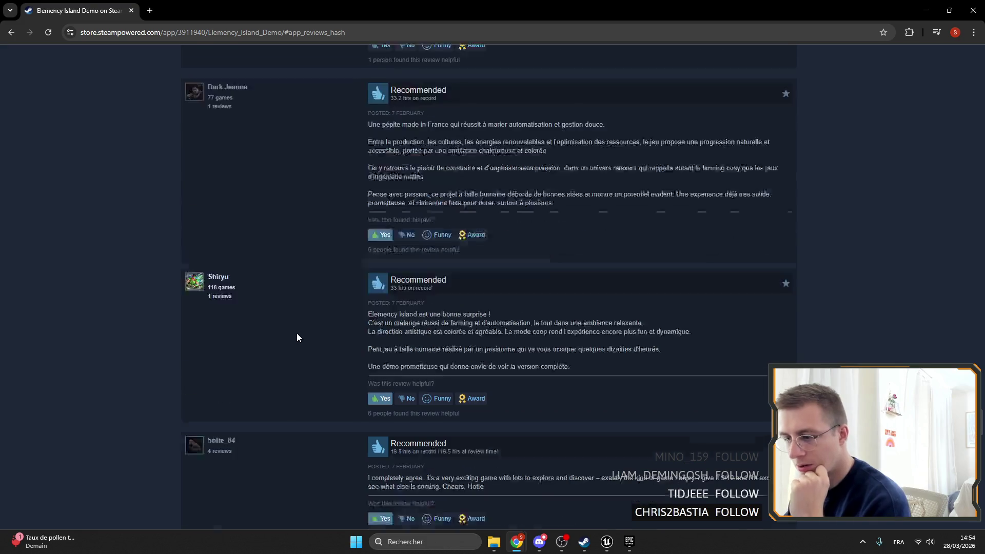
Step: Re-read the loaded reviews, highlighting a passage and then deselecting it
{"action": "scroll", "coordinate": [275, 325], "scroll_direction": "up", "scroll_amount": 15}
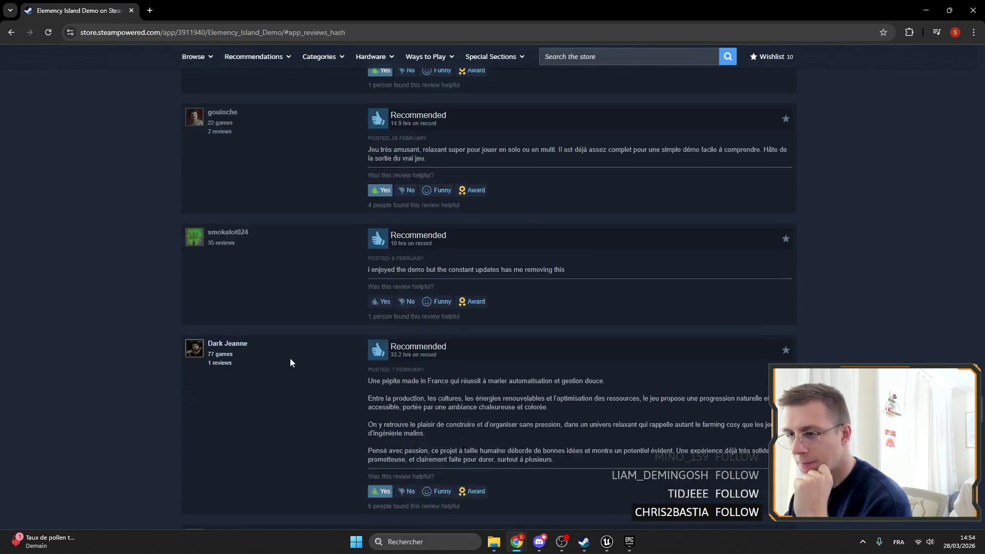
{"action": "scroll", "coordinate": [285, 349], "scroll_direction": "up", "scroll_amount": 3}
{"action": "scroll", "coordinate": [284, 343], "scroll_direction": "down", "scroll_amount": 16}
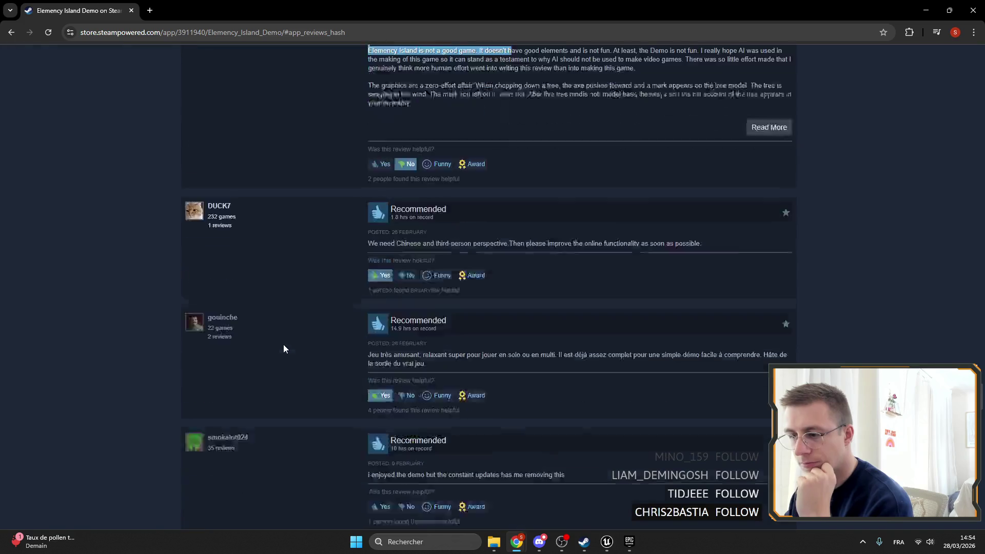
{"action": "scroll", "coordinate": [285, 333], "scroll_direction": "down", "scroll_amount": 13}
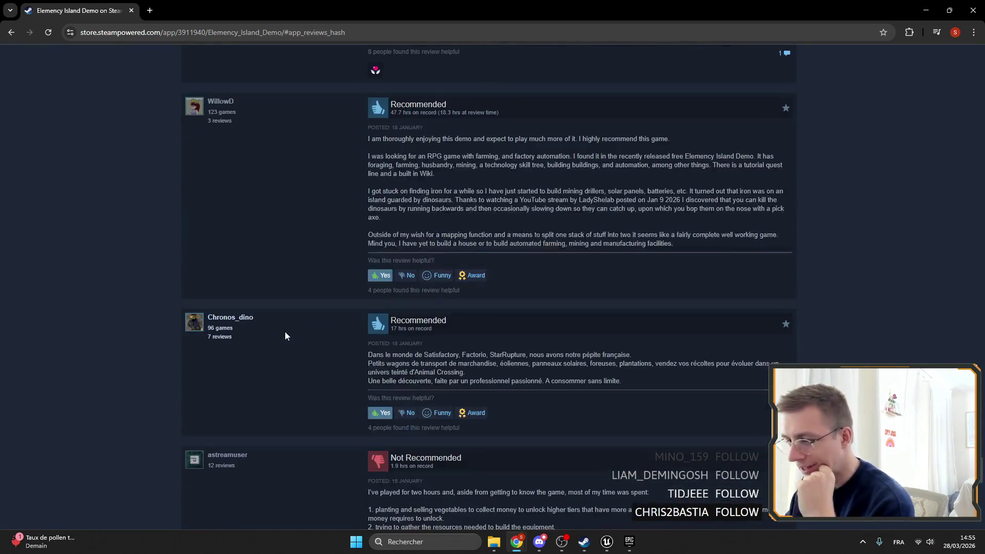
{"action": "scroll", "coordinate": [285, 334], "scroll_direction": "down", "scroll_amount": 4}
{"action": "mouse_move", "coordinate": [365, 193]}
{"action": "left_mouse_down"}
{"action": "mouse_move", "coordinate": [662, 249]}
{"action": "mouse_move", "coordinate": [347, 193]}
{"action": "mouse_move", "coordinate": [621, 246]}
{"action": "left_mouse_up"}
{"action": "left_click", "coordinate": [439, 213]}
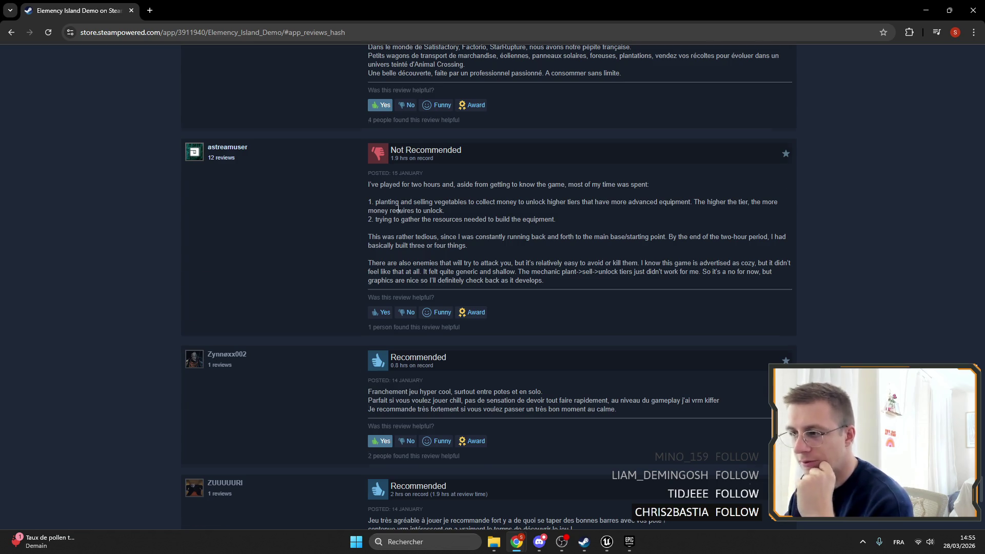
Step: Load the next batch of reviews and skim through them
{"action": "scroll", "coordinate": [369, 201], "scroll_direction": "down", "scroll_amount": 7}
{"action": "left_click", "coordinate": [515, 400]}
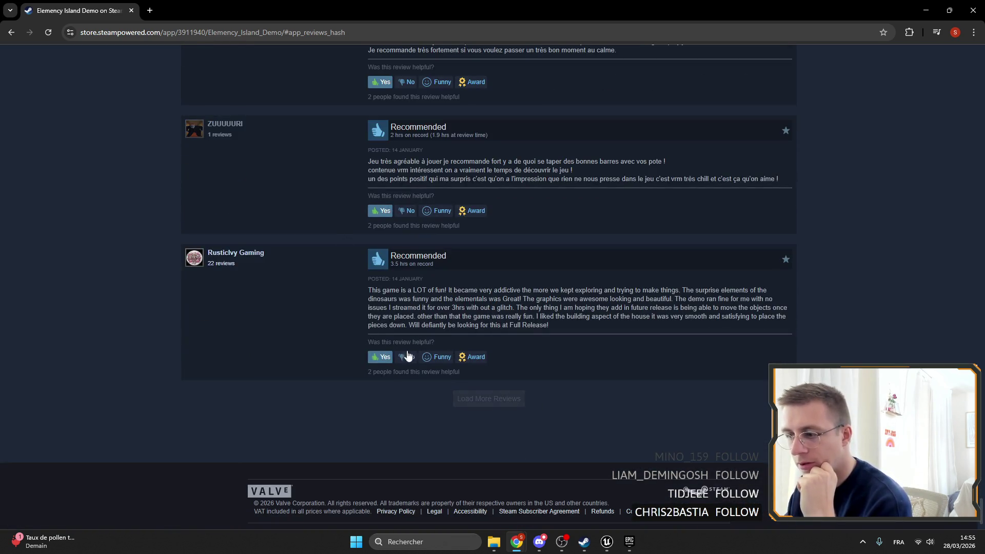
{"action": "scroll", "coordinate": [331, 263], "scroll_direction": "down", "scroll_amount": 5}
{"action": "scroll", "coordinate": [335, 263], "scroll_direction": "down", "scroll_amount": 8}
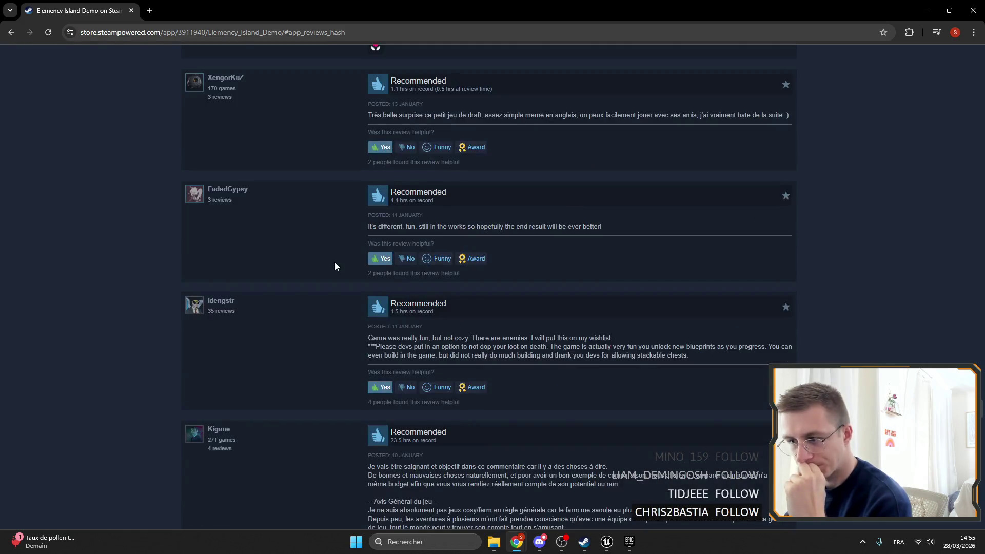
{"action": "scroll", "coordinate": [339, 273], "scroll_direction": "up", "scroll_amount": 15}
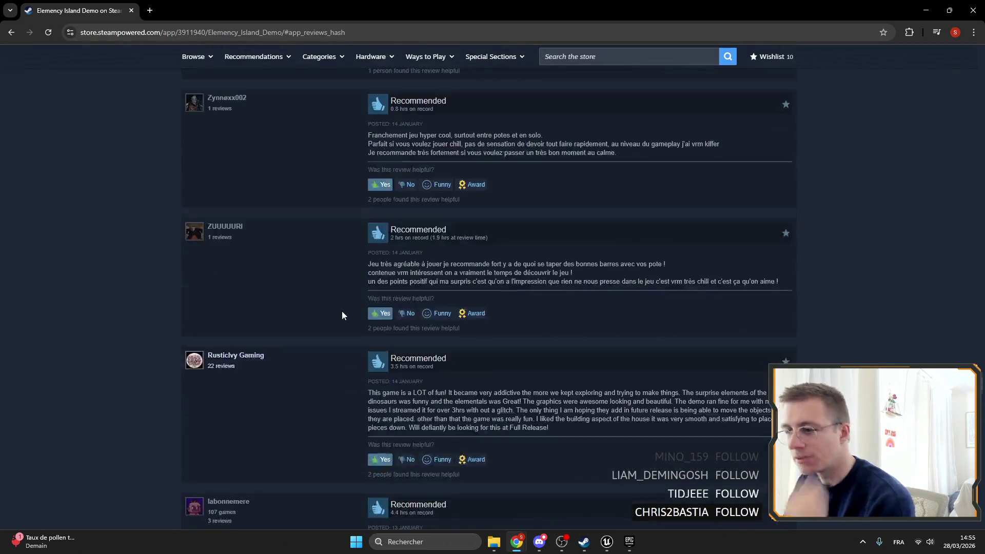
{"action": "scroll", "coordinate": [349, 322], "scroll_direction": "up", "scroll_amount": 15}
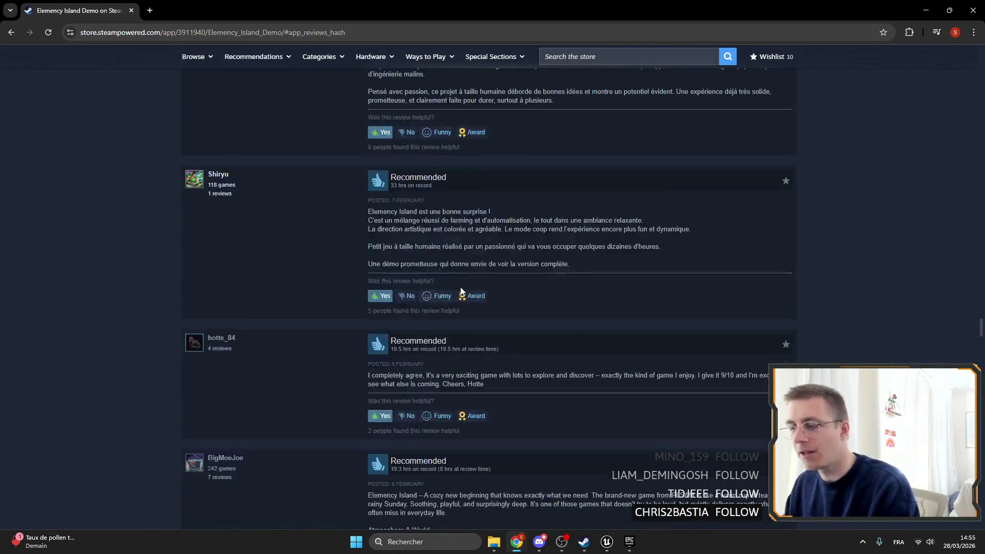
{"action": "scroll", "coordinate": [456, 293], "scroll_direction": "up", "scroll_amount": 10}
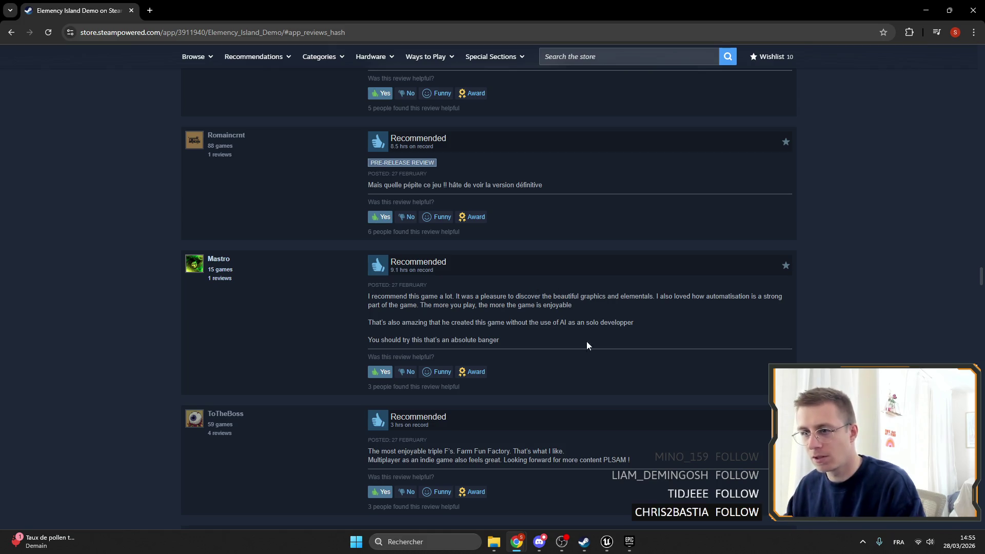
Step: Scroll back to the top and reload the store page with F5
{"action": "scroll", "coordinate": [590, 349], "scroll_direction": "up", "scroll_amount": 5}
{"action": "scroll", "coordinate": [608, 383], "scroll_direction": "up", "scroll_amount": 2}
{"action": "scroll", "coordinate": [595, 386], "scroll_direction": "up", "scroll_amount": 3}
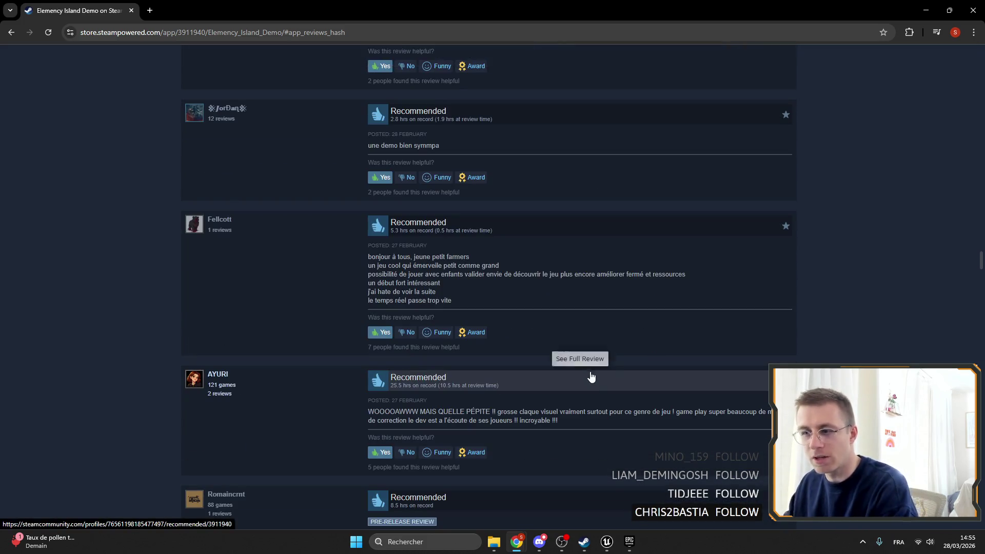
{"action": "scroll", "coordinate": [577, 363], "scroll_direction": "up", "scroll_amount": 10}
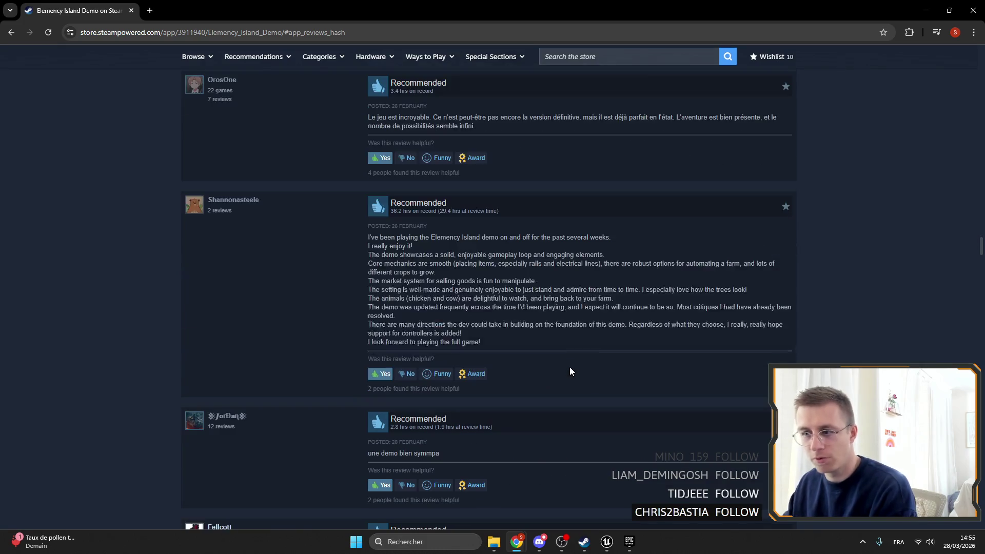
{"action": "scroll", "coordinate": [586, 376], "scroll_direction": "up", "scroll_amount": 15}
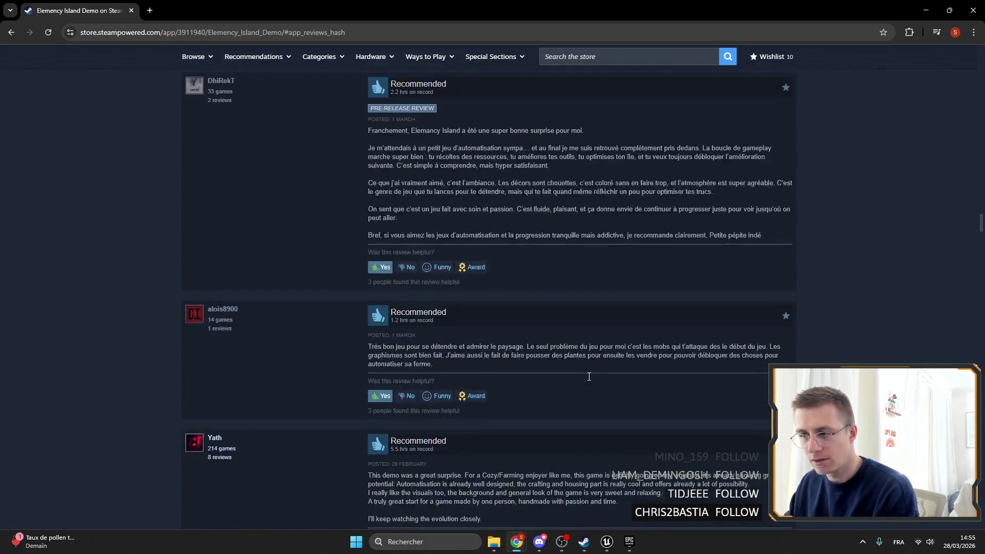
{"action": "key", "text": "F5"}
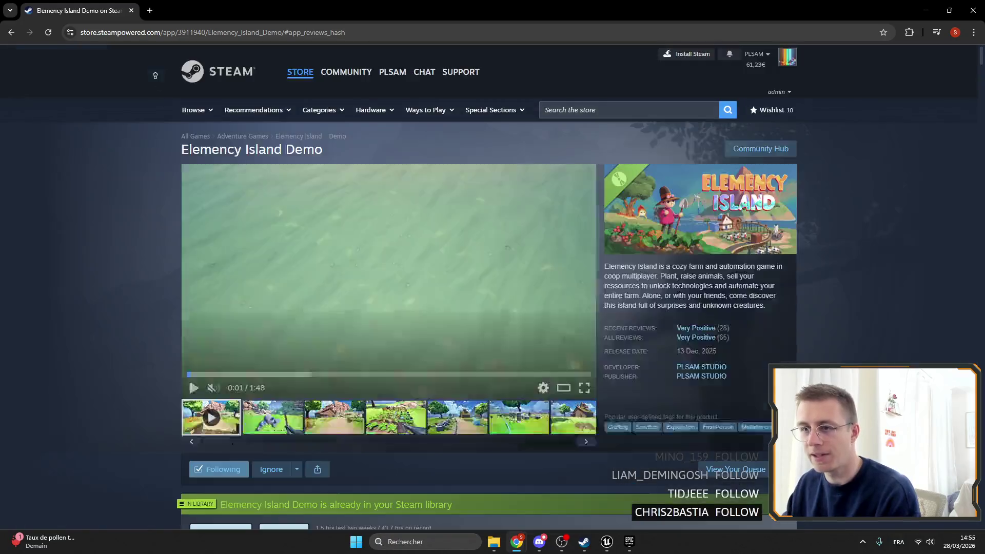
Step: Filter the reviews to Negative only and read them
{"action": "scroll", "coordinate": [176, 241], "scroll_direction": "down", "scroll_amount": 6}
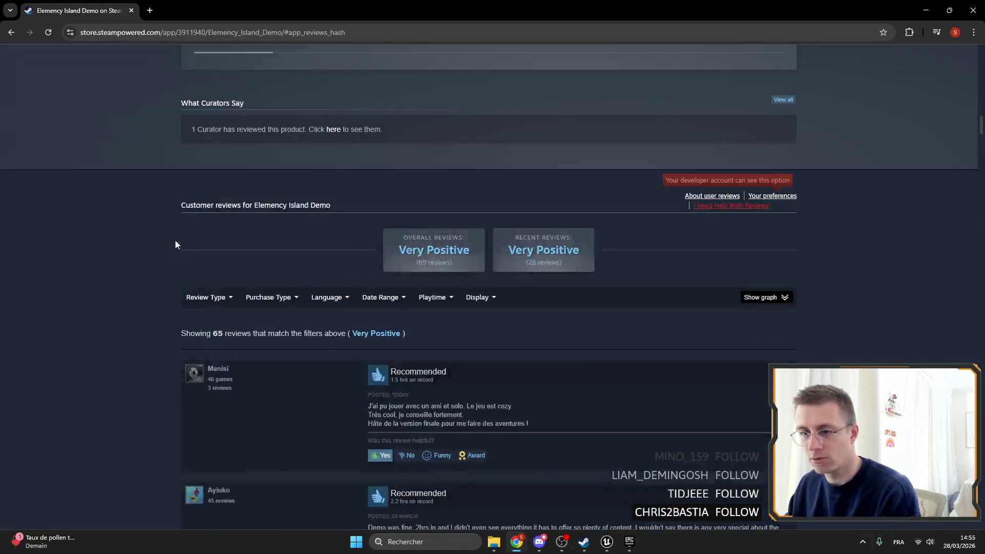
{"action": "mouse_move", "coordinate": [206, 245]}
{"action": "left_click", "coordinate": [189, 286]}
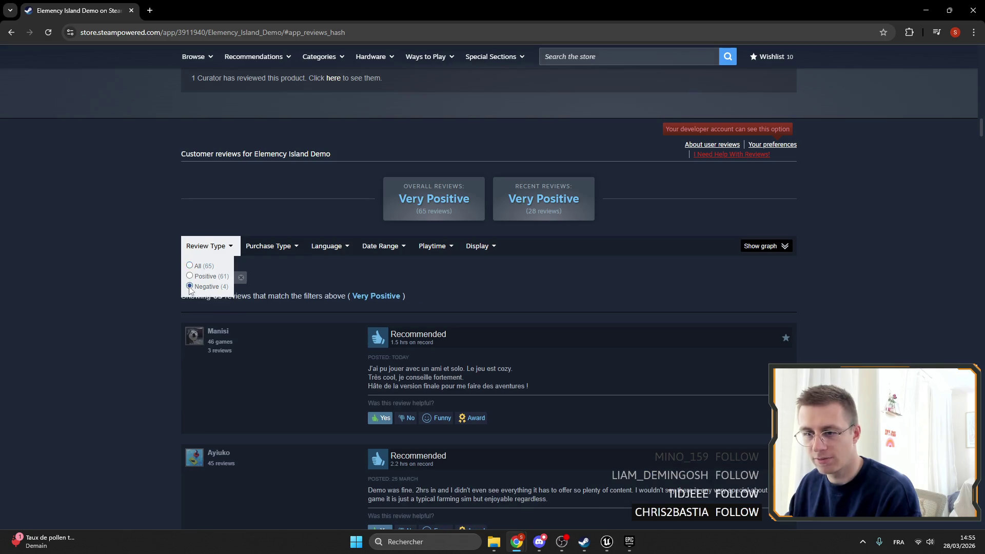
{"action": "scroll", "coordinate": [281, 176], "scroll_direction": "down", "scroll_amount": 8}
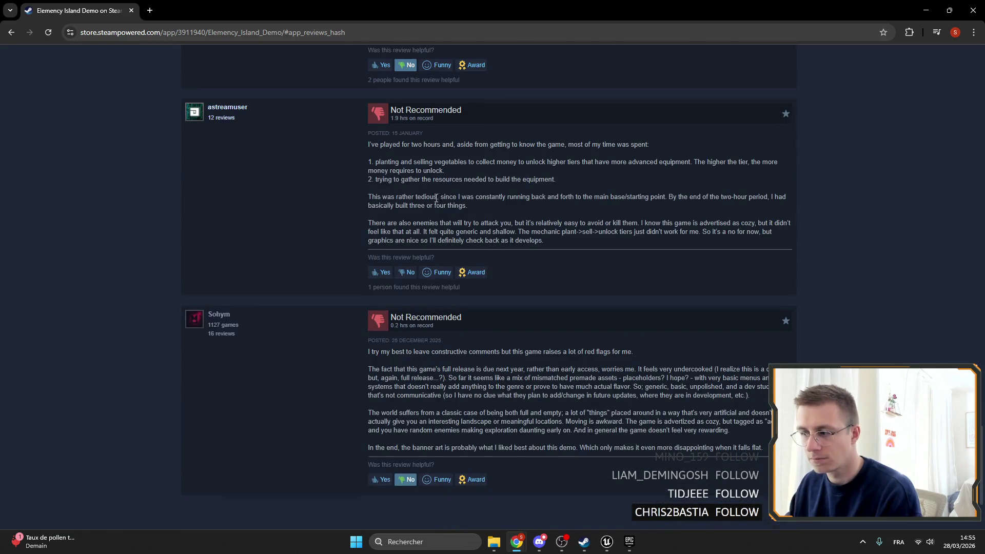
{"action": "scroll", "coordinate": [436, 224], "scroll_direction": "up", "scroll_amount": 15}
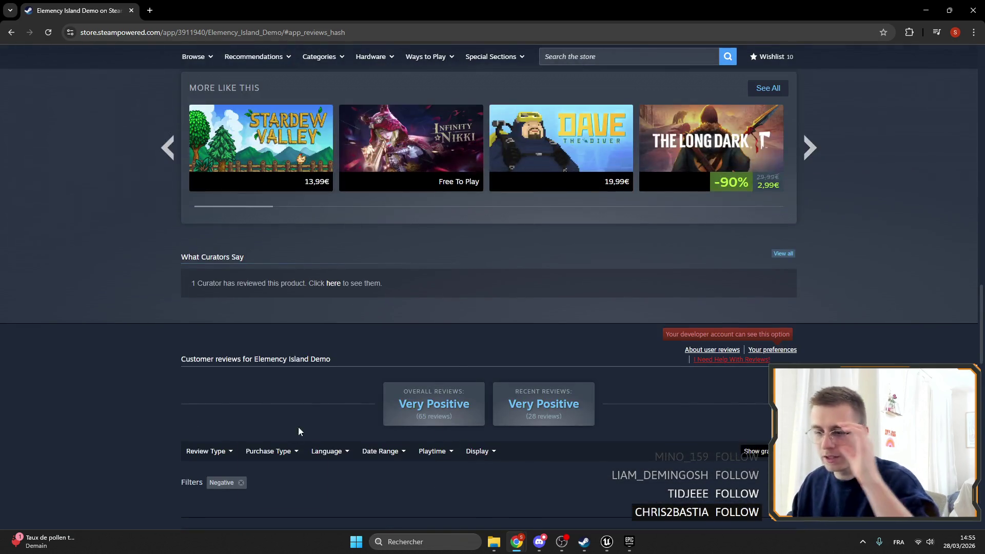
Step: Switch the review filter to Positive, then close the store window
{"action": "mouse_move", "coordinate": [230, 487]}
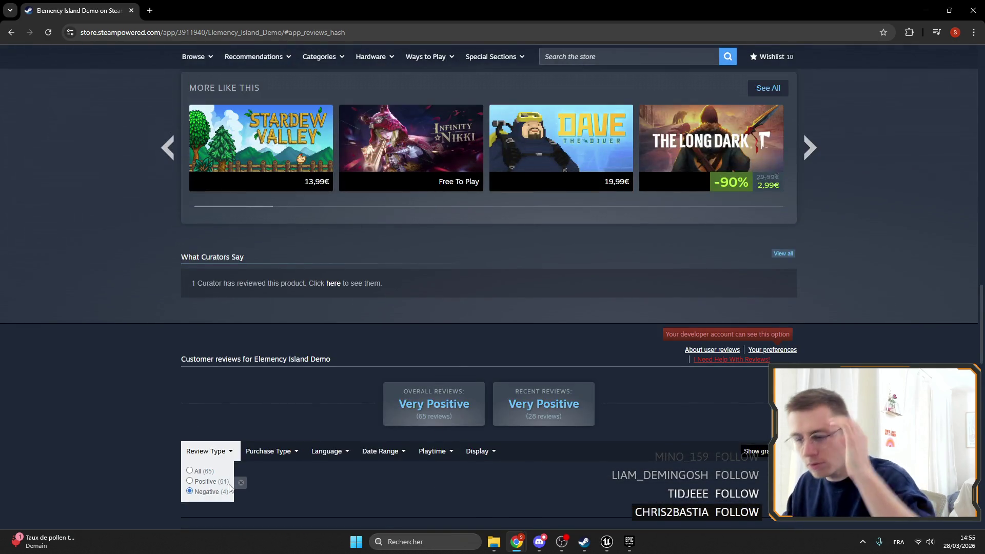
{"action": "left_click", "coordinate": [191, 482]}
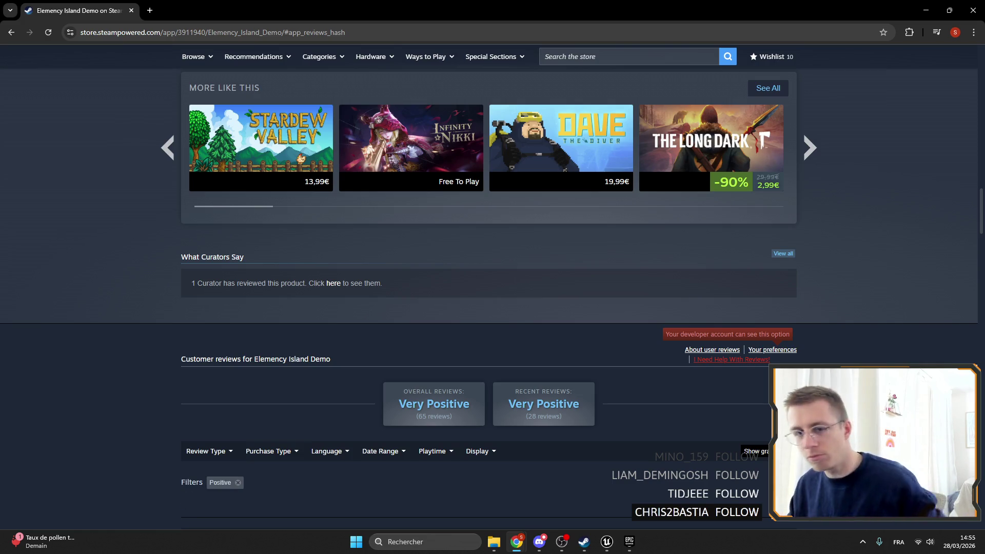
{"action": "scroll", "coordinate": [123, 241], "scroll_direction": "up", "scroll_amount": 15}
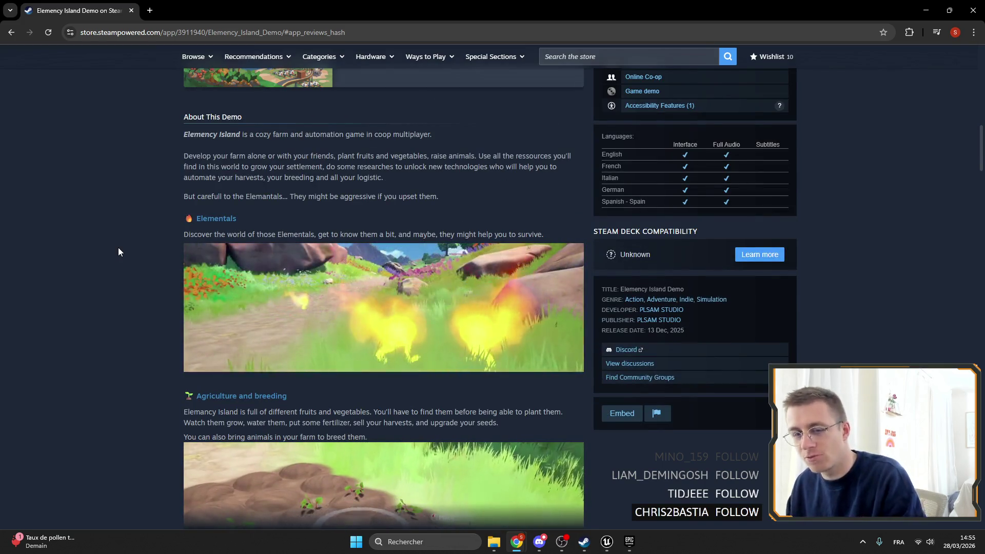
{"action": "scroll", "coordinate": [345, 198], "scroll_direction": "up", "scroll_amount": 10}
{"action": "left_click", "coordinate": [982, 8]}
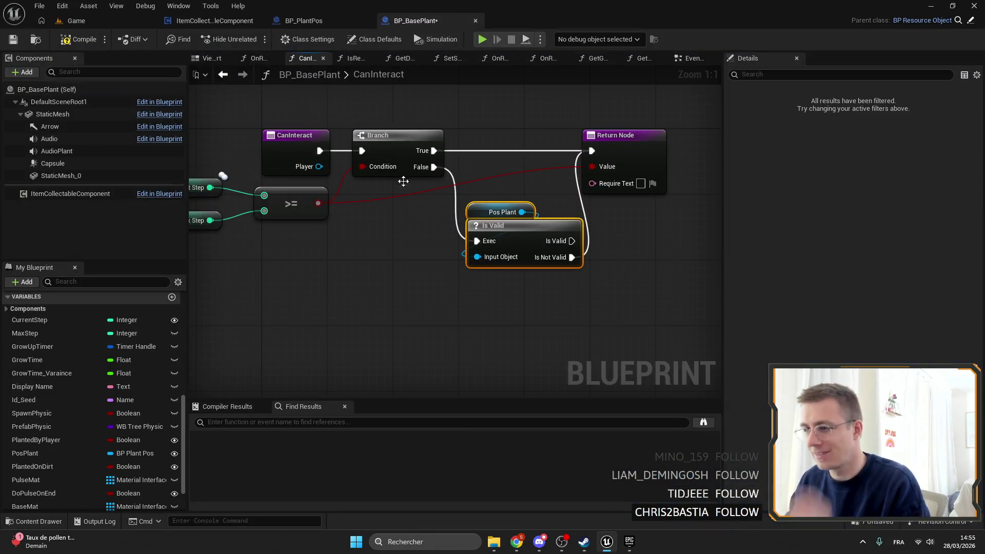
Step: Nudge Pos Plant up and move the Return Node right to make room
{"action": "left_click", "coordinate": [513, 205]}
{"action": "left_click_drag", "start_coordinate": [514, 206], "coordinate": [514, 197]}
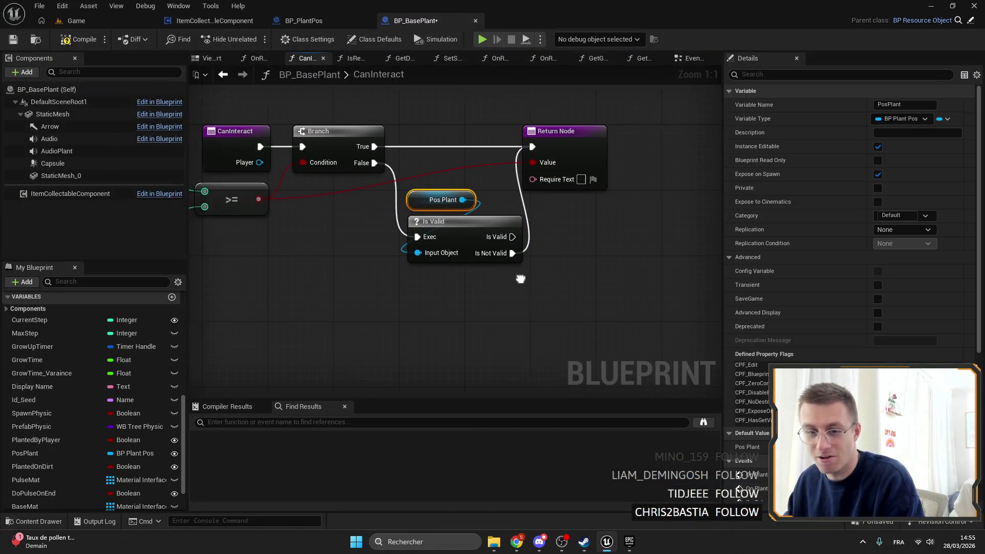
{"action": "mouse_move", "coordinate": [473, 149]}
{"action": "left_mouse_down"}
{"action": "mouse_move", "coordinate": [558, 149]}
{"action": "mouse_move", "coordinate": [539, 148]}
{"action": "left_mouse_up"}
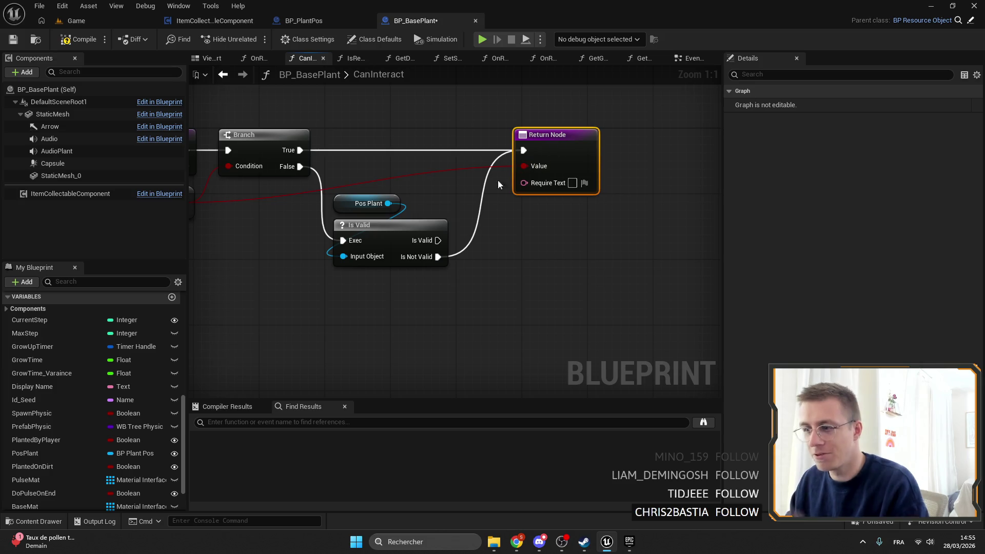
{"action": "mouse_move", "coordinate": [380, 183]}
{"action": "left_mouse_down"}
{"action": "mouse_move", "coordinate": [520, 178]}
{"action": "mouse_move", "coordinate": [426, 178]}
{"action": "left_mouse_up"}
Step: Duplicate the Return Node after Is Valid, set it to return true, then compile and save
{"action": "left_click", "coordinate": [567, 145]}
{"action": "key", "text": "ctrl+d"}
{"action": "left_click_drag", "start_coordinate": [447, 233], "coordinate": [454, 236]}
{"action": "left_click_drag", "start_coordinate": [577, 251], "coordinate": [558, 232]}
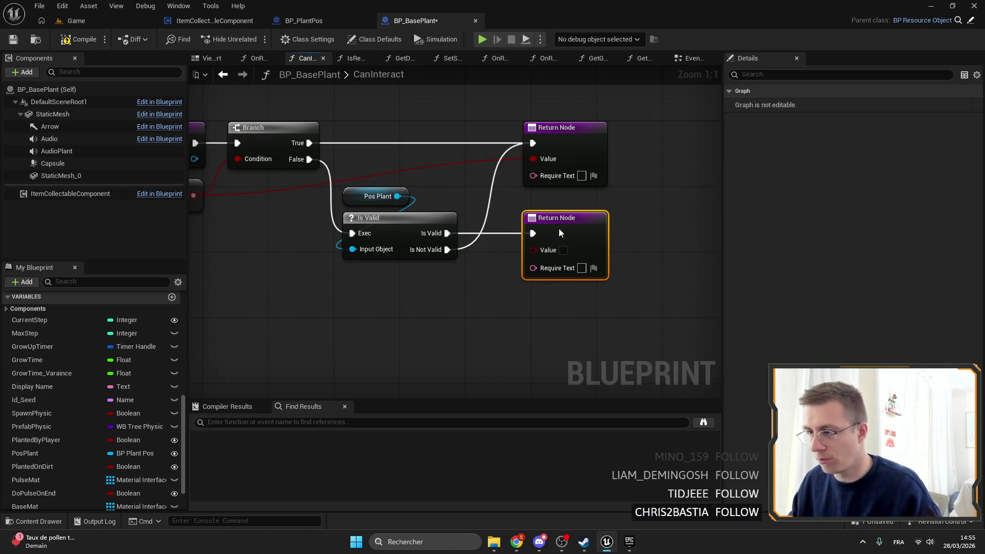
{"action": "left_click", "coordinate": [562, 297]}
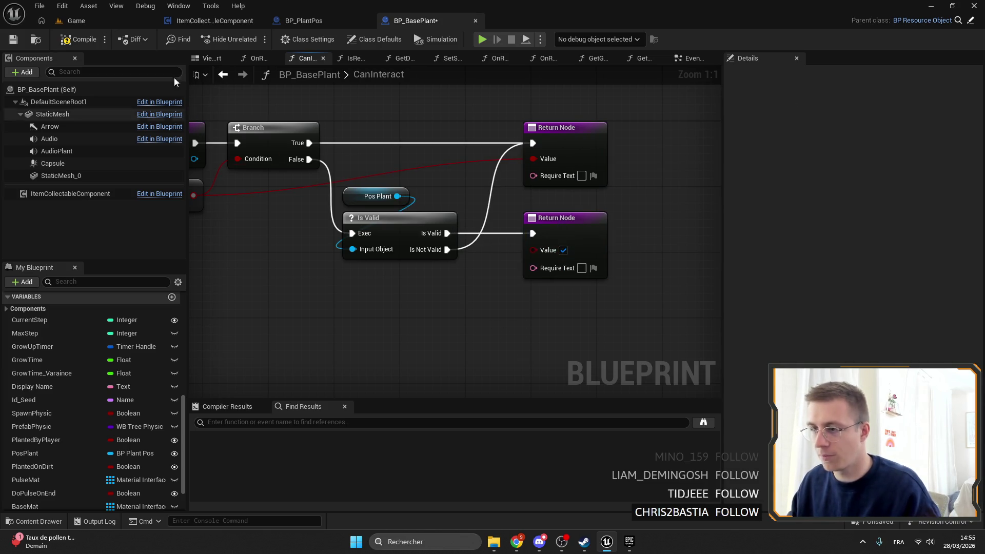
{"action": "left_click", "coordinate": [21, 42]}
{"action": "left_click", "coordinate": [564, 272]}
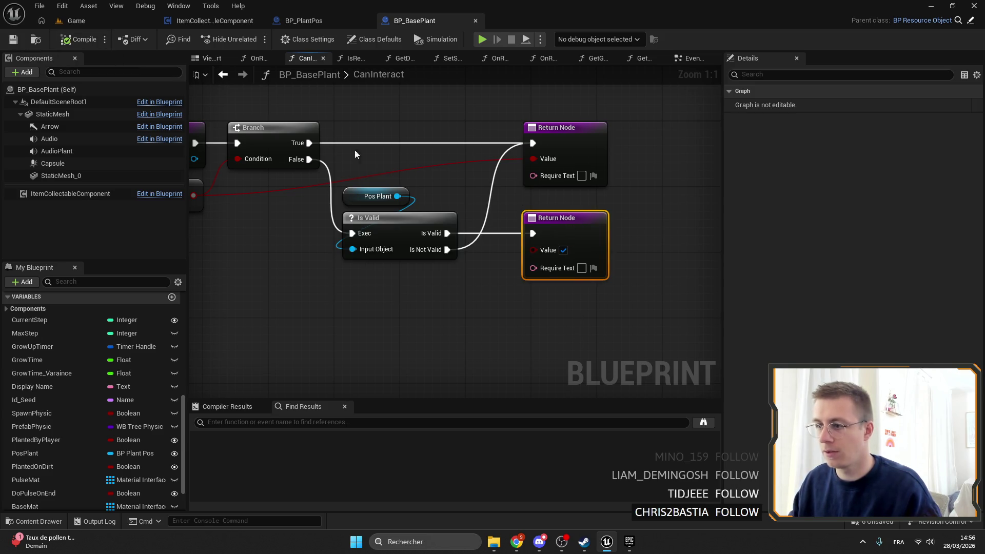
Step: Add a Can Interact call on Pos Plant between Is Valid and the second Return Node
{"action": "left_click_drag", "start_coordinate": [397, 196], "coordinate": [463, 196]}
{"action": "type", "text": "can in"}
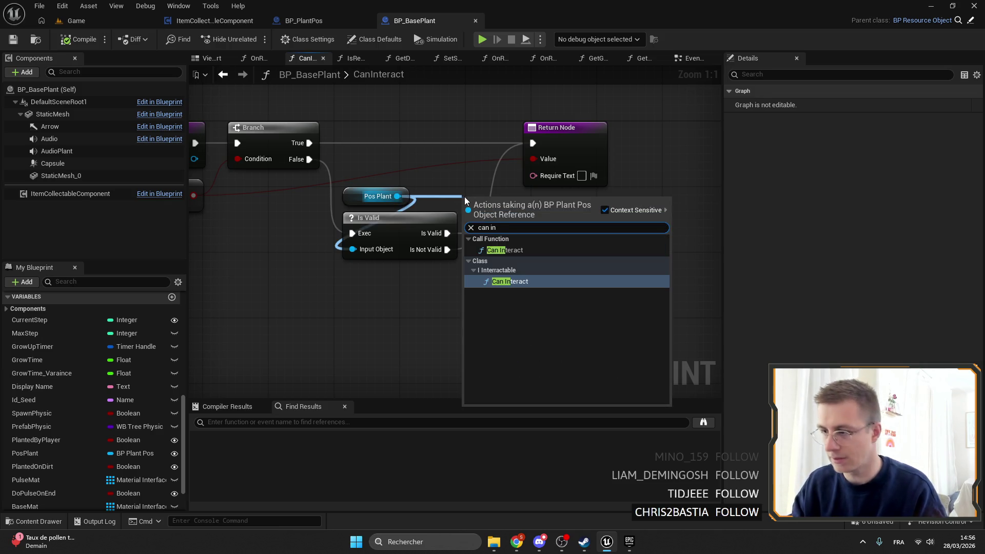
{"action": "key", "text": "Return"}
{"action": "mouse_move", "coordinate": [478, 200]}
{"action": "left_mouse_down"}
{"action": "mouse_move", "coordinate": [519, 219]}
{"action": "mouse_move", "coordinate": [501, 209]}
{"action": "left_mouse_up"}
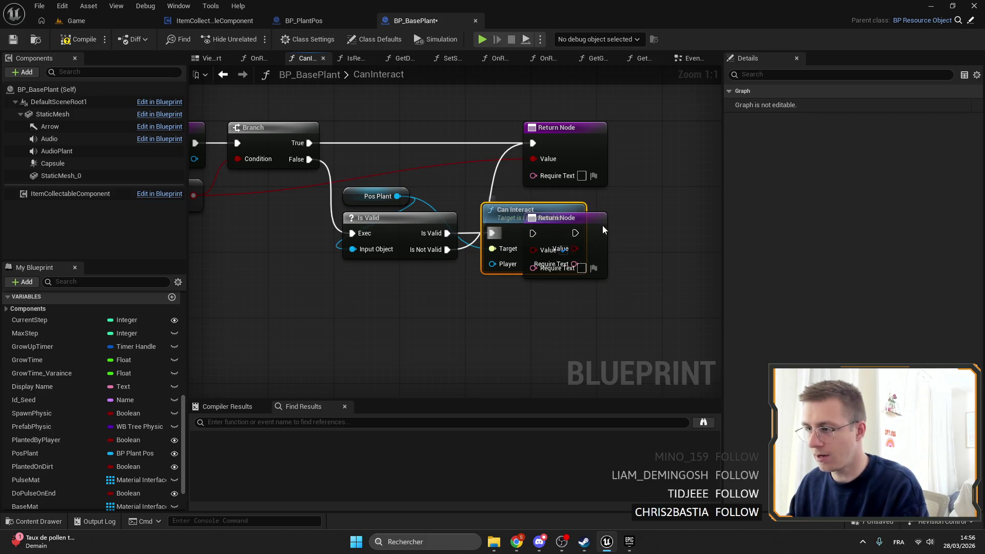
{"action": "left_click_drag", "start_coordinate": [599, 225], "coordinate": [702, 222]}
{"action": "left_click_drag", "start_coordinate": [637, 250], "coordinate": [559, 253]}
{"action": "key", "text": "Escape"}
Step: Wire Can Interact's Value and Require Text to the Return Node, pass in Player, and save
{"action": "left_click_drag", "start_coordinate": [622, 245], "coordinate": [557, 244]}
{"action": "left_click_drag", "start_coordinate": [622, 261], "coordinate": [554, 260]}
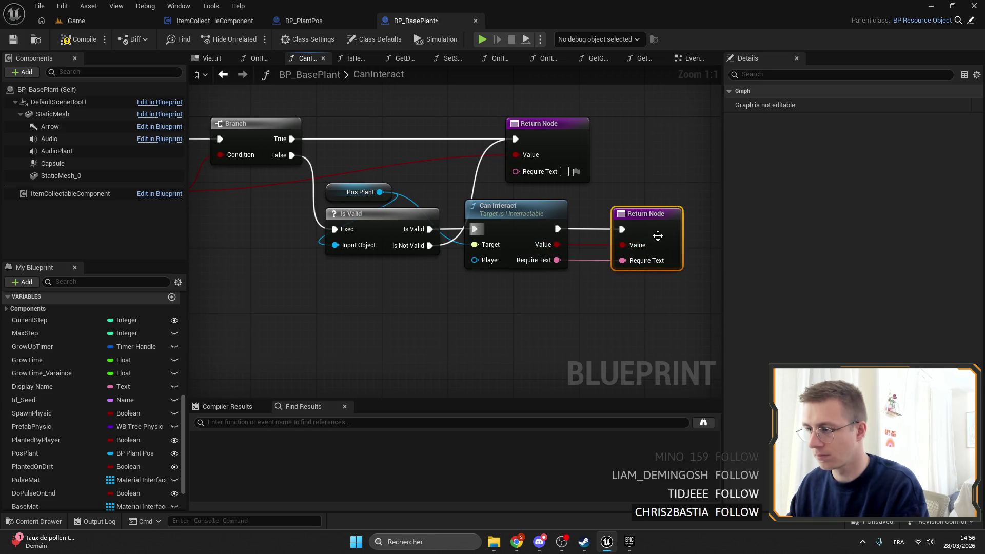
{"action": "left_click_drag", "start_coordinate": [625, 221], "coordinate": [666, 247]}
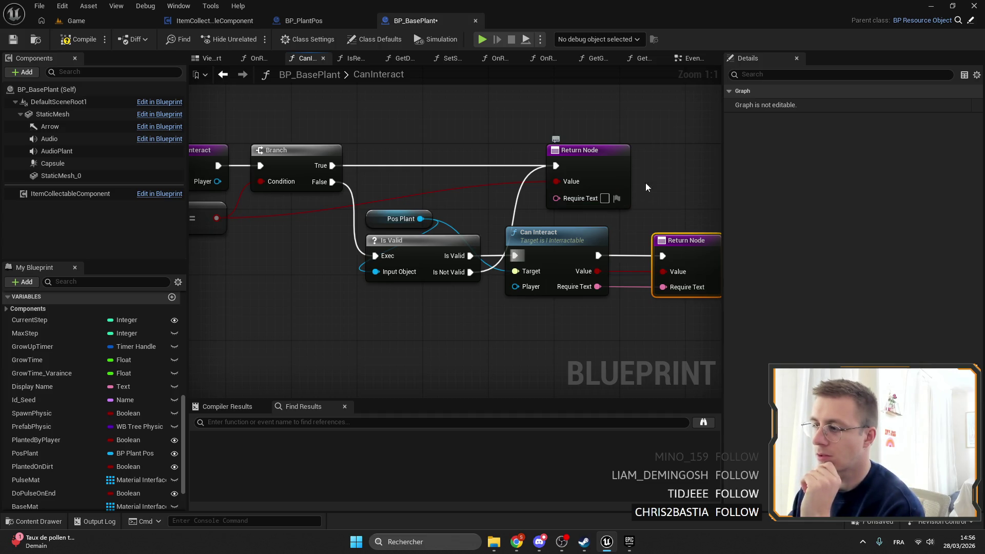
{"action": "left_click_drag", "start_coordinate": [639, 199], "coordinate": [566, 191]}
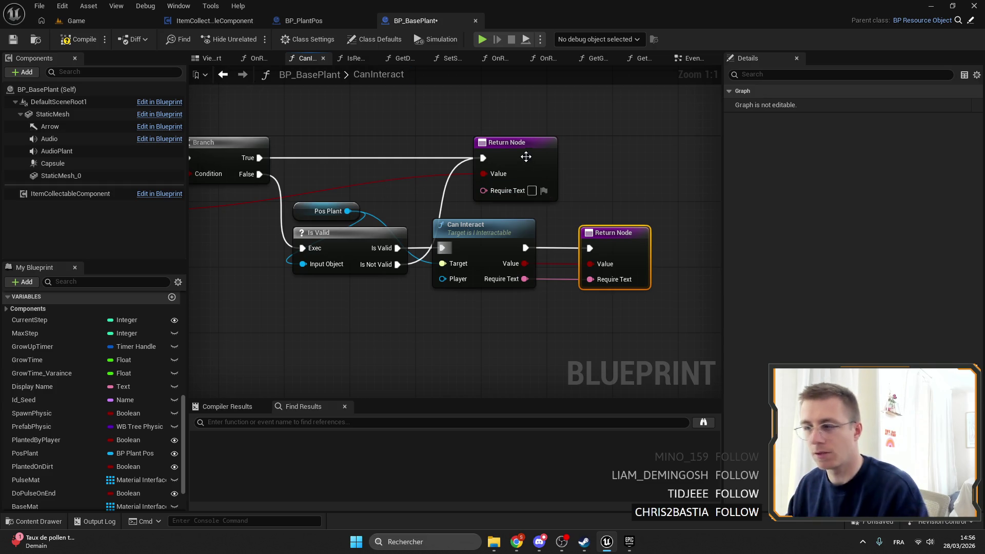
{"action": "left_click_drag", "start_coordinate": [555, 336], "coordinate": [622, 301]}
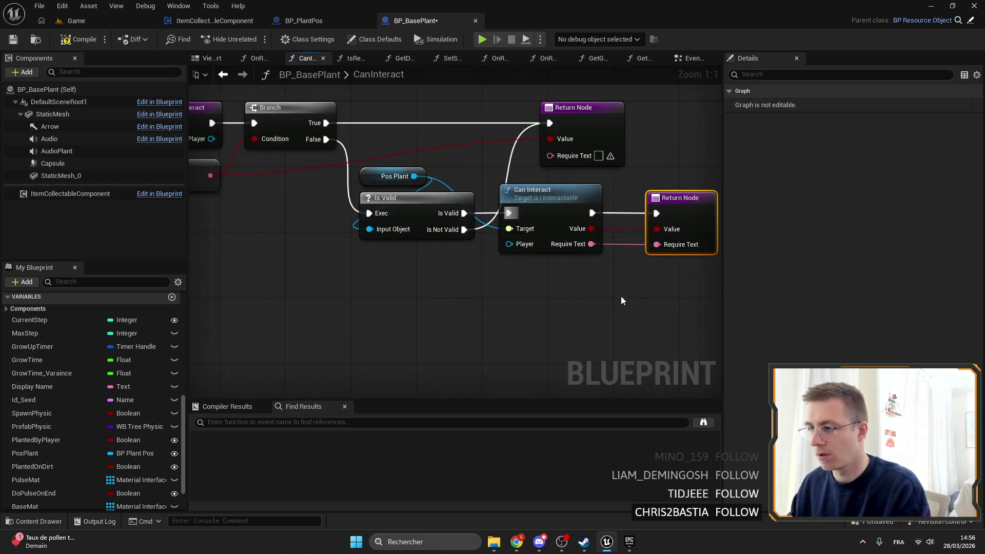
{"action": "left_click_drag", "start_coordinate": [287, 239], "coordinate": [562, 224]}
{"action": "mouse_move", "coordinate": [483, 129]}
{"action": "left_mouse_down"}
{"action": "mouse_move", "coordinate": [594, 286]}
{"action": "mouse_move", "coordinate": [653, 238]}
{"action": "mouse_move", "coordinate": [430, 238]}
{"action": "left_mouse_up"}
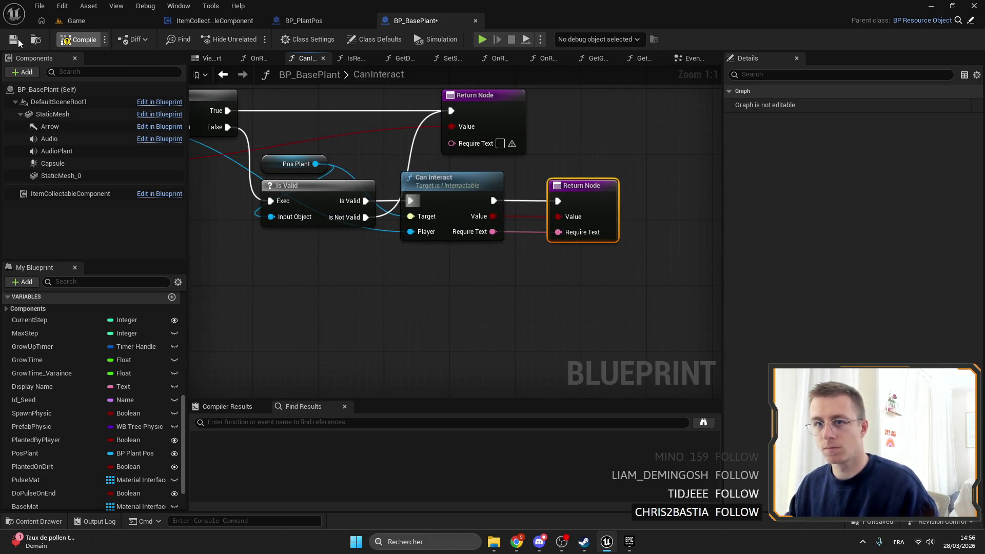
{"action": "key", "text": "ctrl+s"}
{"action": "scroll", "coordinate": [94, 398], "scroll_direction": "up", "scroll_amount": 10}
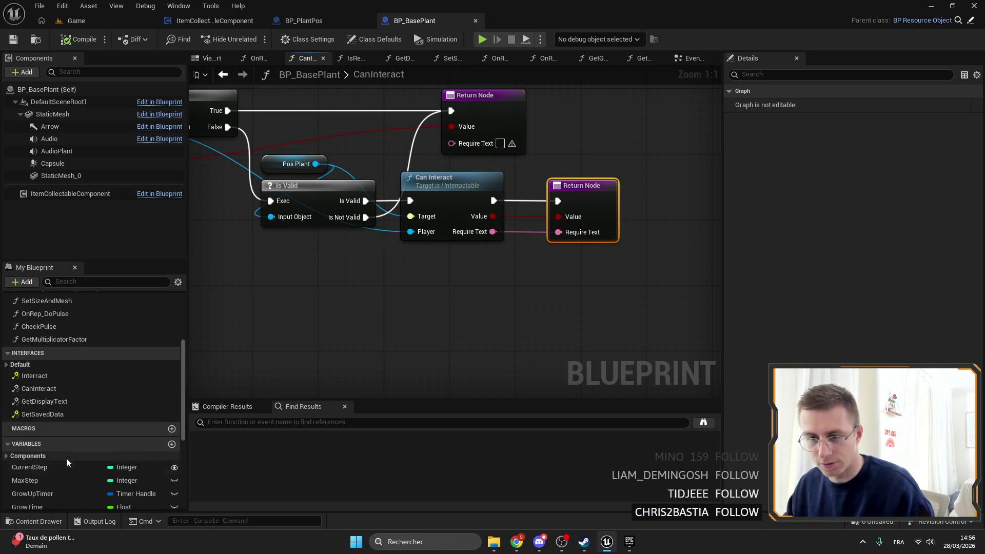
Step: Look at the CanInteract function, then go back to the Event Interact graph
{"action": "double_click", "coordinate": [63, 475]}
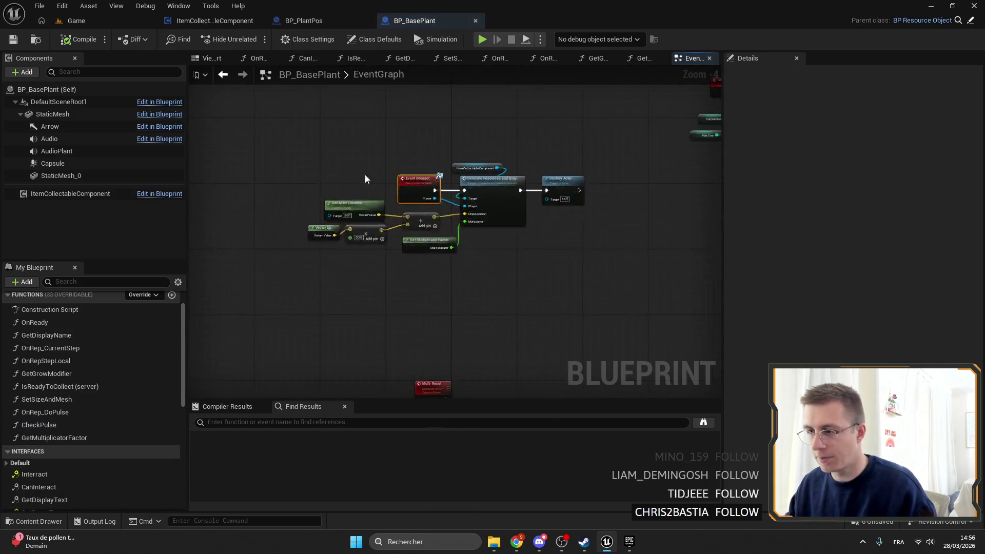
{"action": "scroll", "coordinate": [57, 416], "scroll_direction": "down", "scroll_amount": 5}
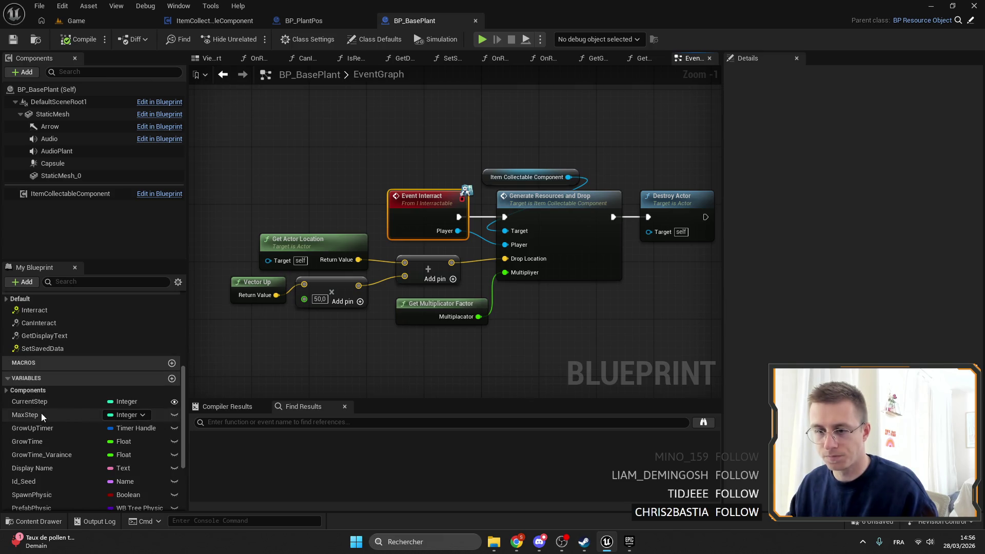
{"action": "scroll", "coordinate": [54, 375], "scroll_direction": "up", "scroll_amount": 3}
{"action": "left_click", "coordinate": [48, 390]}
{"action": "double_click", "coordinate": [48, 392]}
{"action": "double_click", "coordinate": [43, 378]}
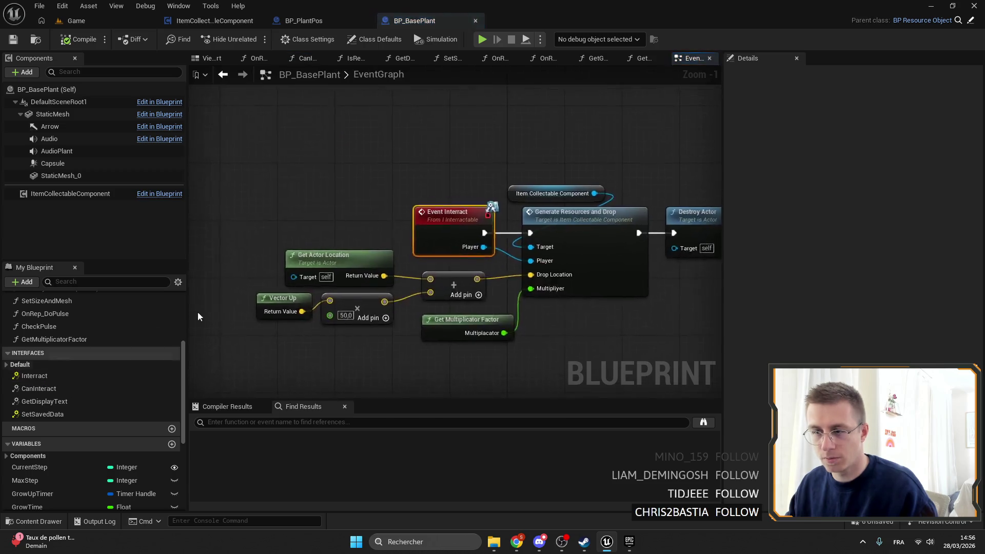
Step: Make room beside Event Interact, add a Can Interact call wired to Player, then delete it
{"action": "mouse_move", "coordinate": [488, 185]}
{"action": "left_mouse_down"}
{"action": "mouse_move", "coordinate": [342, 184]}
{"action": "mouse_move", "coordinate": [439, 331]}
{"action": "left_mouse_up"}
{"action": "left_click_drag", "start_coordinate": [390, 231], "coordinate": [373, 264]}
{"action": "left_click_drag", "start_coordinate": [34, 391], "coordinate": [457, 167]}
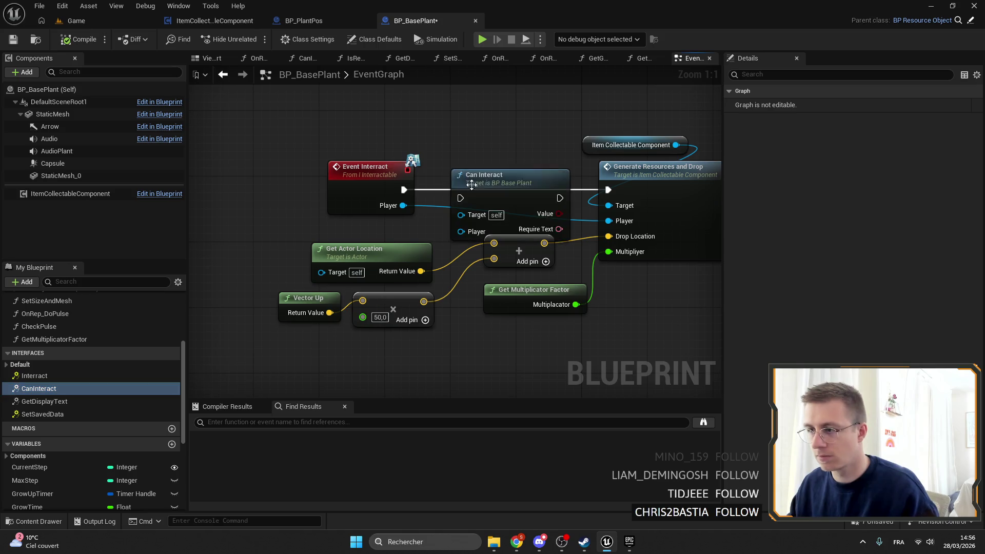
{"action": "left_click_drag", "start_coordinate": [404, 190], "coordinate": [460, 189]}
{"action": "left_click_drag", "start_coordinate": [460, 223], "coordinate": [403, 206]}
{"action": "key", "text": "Delete"}
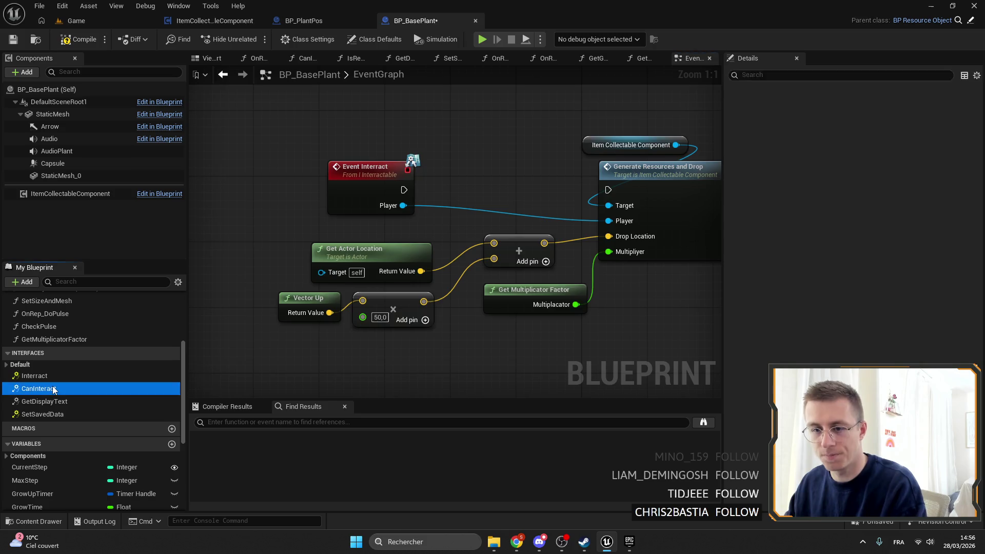
Step: In CanInteract, select the >=, Branch, Pos Plant and Is Valid nodes, then return to Interact
{"action": "double_click", "coordinate": [41, 388]}
{"action": "left_click_drag", "start_coordinate": [374, 269], "coordinate": [211, 189]}
{"action": "left_click", "coordinate": [422, 146], "text": "ctrl"}
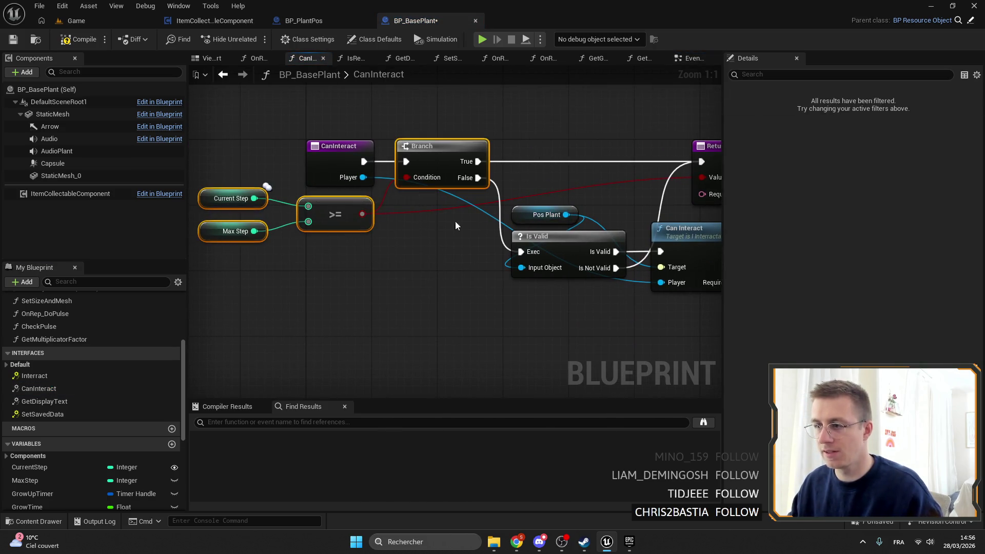
{"action": "left_click_drag", "start_coordinate": [481, 288], "coordinate": [437, 181]}
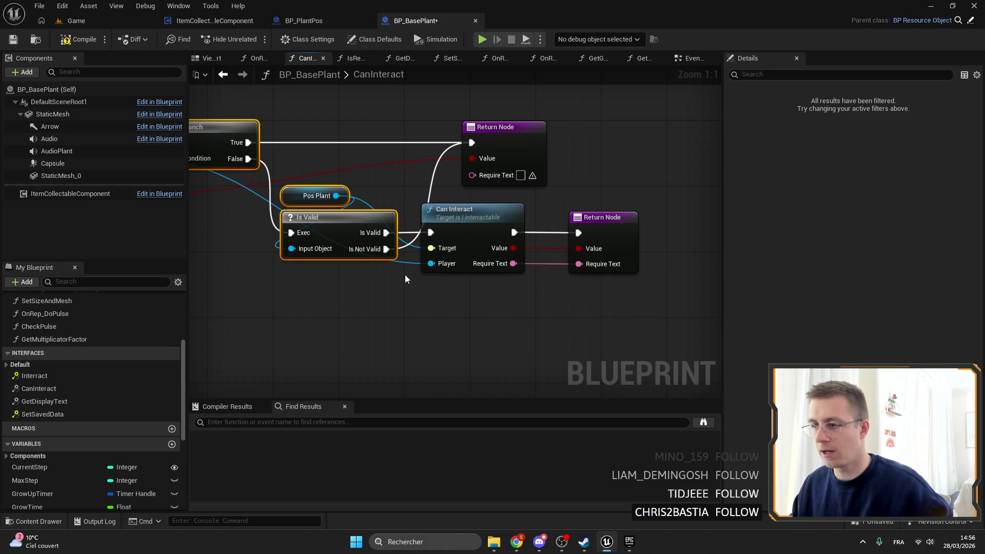
{"action": "left_click", "coordinate": [471, 211], "text": "ctrl"}
{"action": "left_click", "coordinate": [485, 234], "text": "ctrl"}
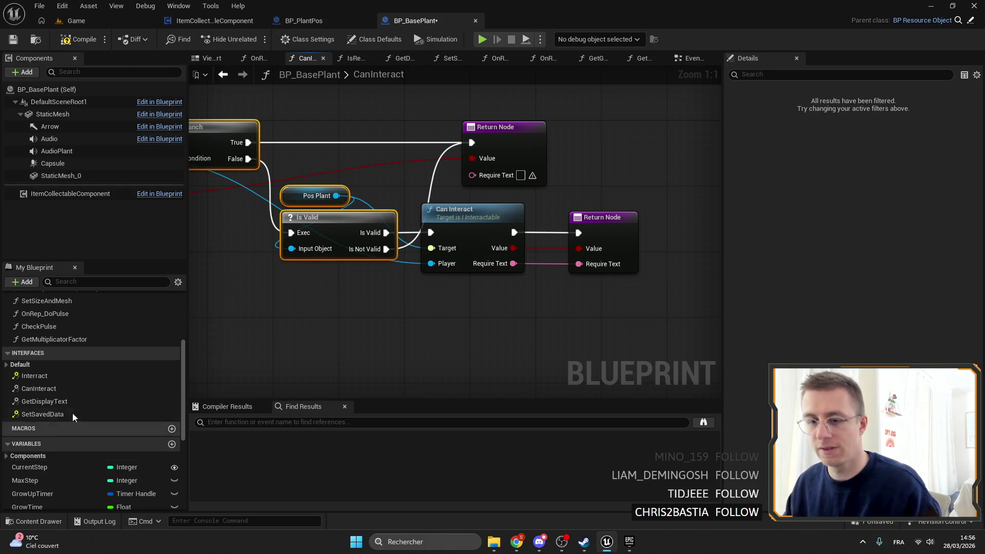
{"action": "scroll", "coordinate": [81, 416], "scroll_direction": "up", "scroll_amount": 5}
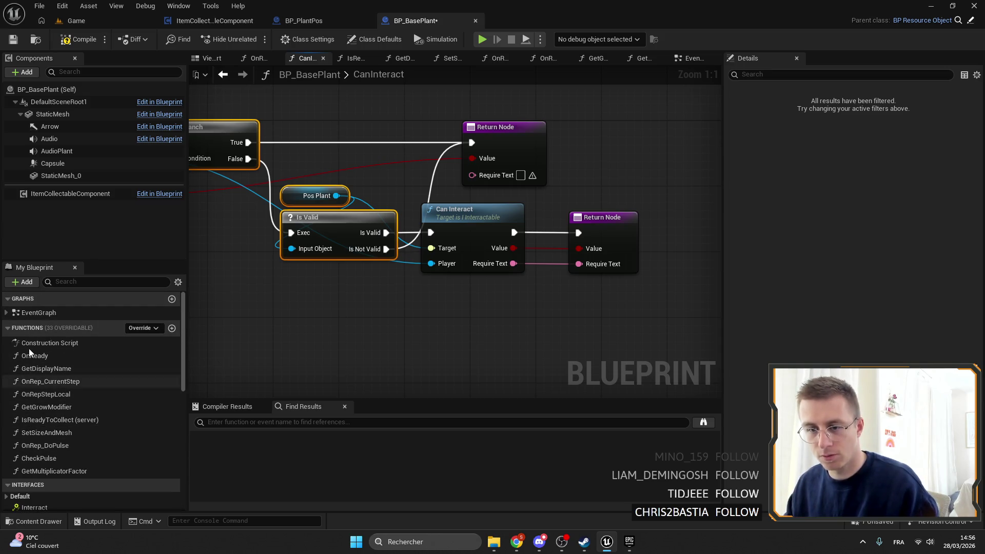
{"action": "scroll", "coordinate": [32, 370], "scroll_direction": "down", "scroll_amount": 3}
{"action": "double_click", "coordinate": [34, 410]}
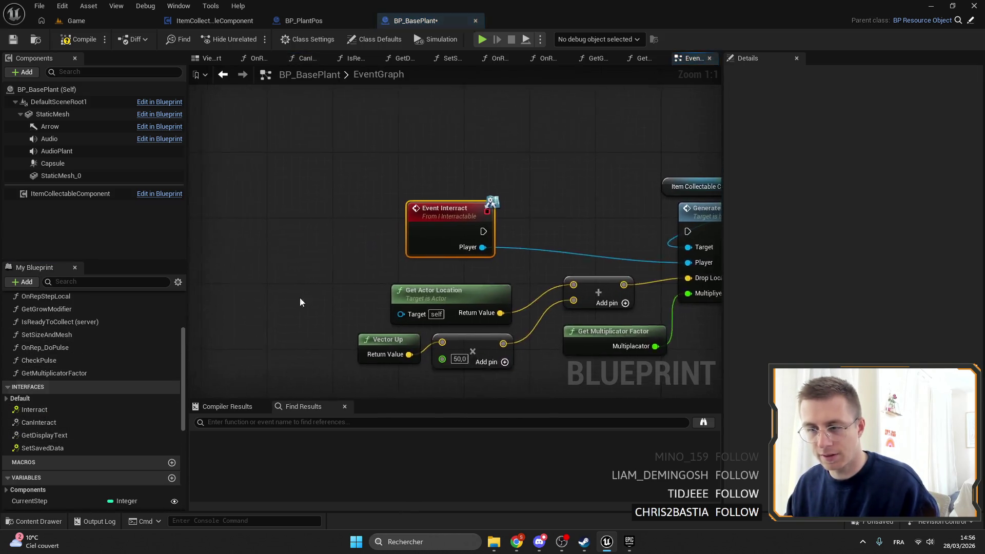
Step: Paste the check nodes; wire Branch True to Generate Resources and Drop, False to Is Valid
{"action": "key", "text": "ctrl+v"}
{"action": "mouse_move", "coordinate": [474, 153]}
{"action": "left_mouse_down"}
{"action": "mouse_move", "coordinate": [444, 235]}
{"action": "mouse_move", "coordinate": [389, 111]}
{"action": "left_mouse_up"}
{"action": "mouse_move", "coordinate": [395, 156]}
{"action": "left_mouse_down"}
{"action": "mouse_move", "coordinate": [416, 117]}
{"action": "mouse_move", "coordinate": [333, 118]}
{"action": "mouse_move", "coordinate": [241, 101]}
{"action": "left_mouse_up"}
{"action": "left_click_drag", "start_coordinate": [425, 177], "coordinate": [405, 140]}
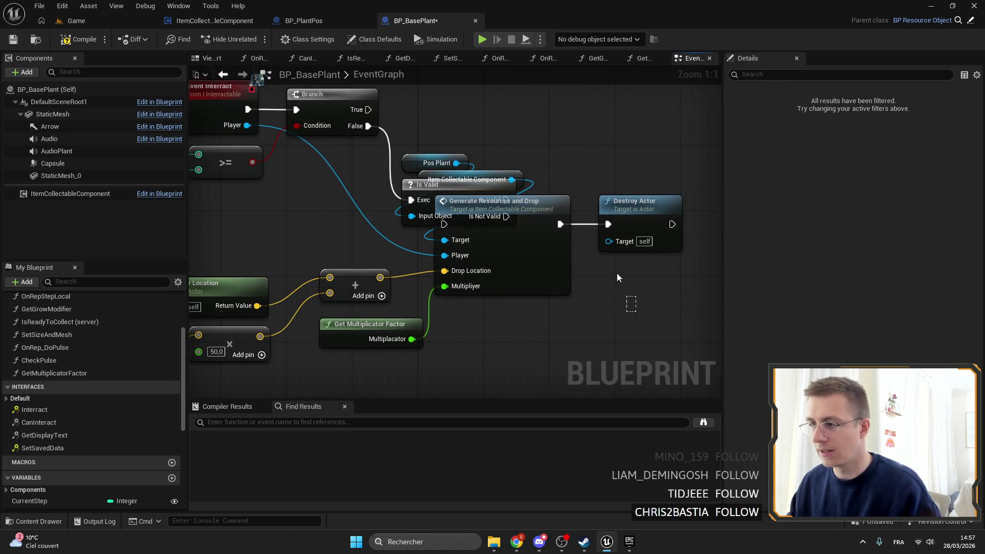
{"action": "left_click_drag", "start_coordinate": [623, 285], "coordinate": [513, 195]}
{"action": "left_click_drag", "start_coordinate": [503, 251], "coordinate": [602, 153]}
{"action": "left_click_drag", "start_coordinate": [368, 109], "coordinate": [543, 128]}
{"action": "left_click_drag", "start_coordinate": [590, 102], "coordinate": [582, 87]}
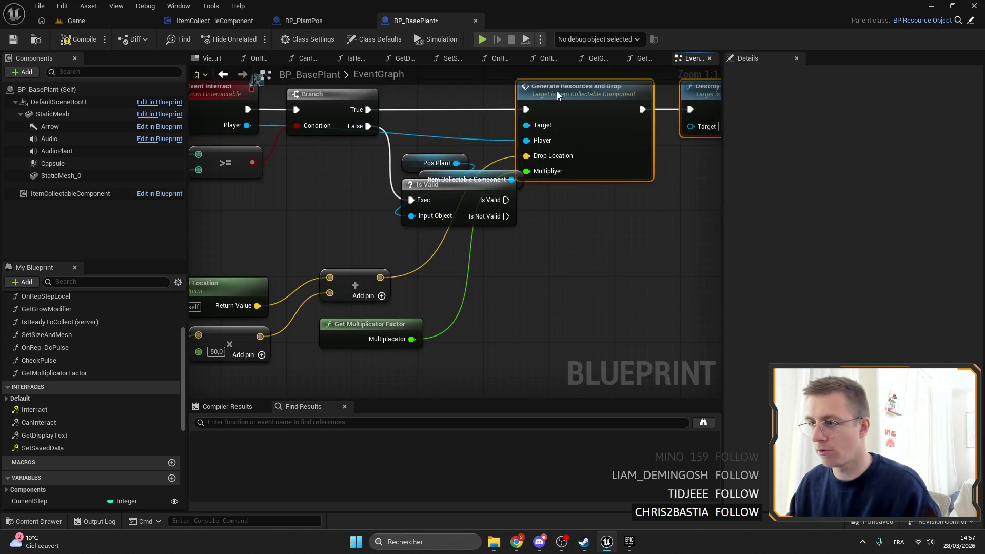
{"action": "left_click_drag", "start_coordinate": [368, 126], "coordinate": [408, 200]}
Step: Rearrange Pos Plant, Is Valid, the harvest nodes and the location/multiplier nodes into a tidy layout
{"action": "left_click_drag", "start_coordinate": [396, 149], "coordinate": [416, 229]}
{"action": "mouse_move", "coordinate": [415, 191]}
{"action": "left_mouse_down"}
{"action": "mouse_move", "coordinate": [439, 223]}
{"action": "mouse_move", "coordinate": [571, 256]}
{"action": "left_mouse_up"}
{"action": "mouse_move", "coordinate": [466, 180]}
{"action": "left_mouse_down"}
{"action": "mouse_move", "coordinate": [481, 107]}
{"action": "mouse_move", "coordinate": [543, 135]}
{"action": "mouse_move", "coordinate": [491, 131]}
{"action": "left_mouse_up"}
{"action": "left_click_drag", "start_coordinate": [439, 108], "coordinate": [681, 218]}
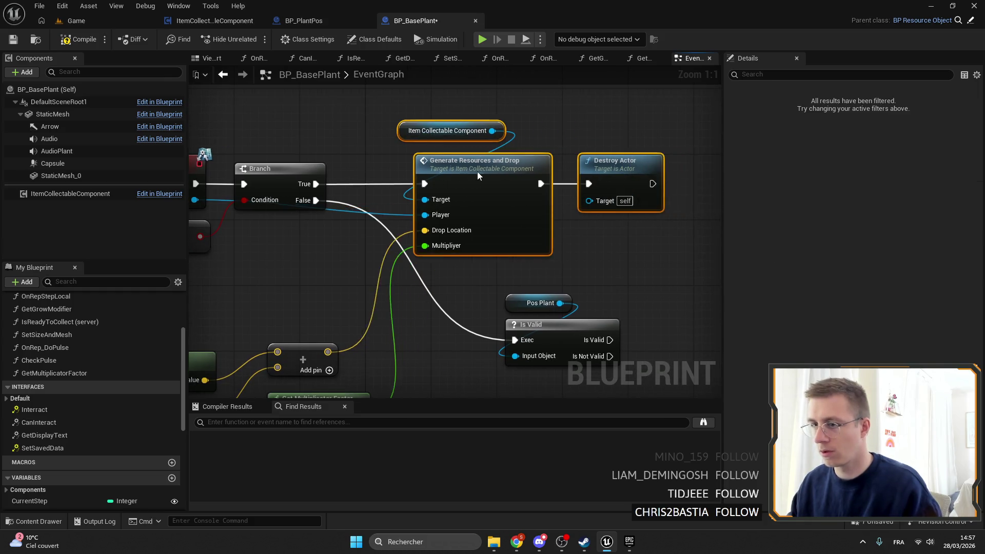
{"action": "left_click_drag", "start_coordinate": [246, 288], "coordinate": [462, 374]}
{"action": "mouse_move", "coordinate": [307, 300]}
{"action": "left_mouse_down"}
{"action": "mouse_move", "coordinate": [522, 98]}
{"action": "mouse_move", "coordinate": [462, 100]}
{"action": "mouse_move", "coordinate": [445, 118]}
{"action": "mouse_move", "coordinate": [493, 300]}
{"action": "mouse_move", "coordinate": [632, 258]}
{"action": "mouse_move", "coordinate": [506, 214]}
{"action": "mouse_move", "coordinate": [527, 213]}
{"action": "mouse_move", "coordinate": [414, 139]}
{"action": "mouse_move", "coordinate": [470, 178]}
{"action": "mouse_move", "coordinate": [676, 174]}
{"action": "left_mouse_up"}
{"action": "left_click_drag", "start_coordinate": [585, 338], "coordinate": [465, 251]}
{"action": "mouse_move", "coordinate": [508, 285]}
{"action": "left_mouse_down"}
{"action": "mouse_move", "coordinate": [354, 336]}
{"action": "mouse_move", "coordinate": [398, 306]}
{"action": "left_mouse_up"}
{"action": "left_click_drag", "start_coordinate": [452, 265], "coordinate": [539, 253]}
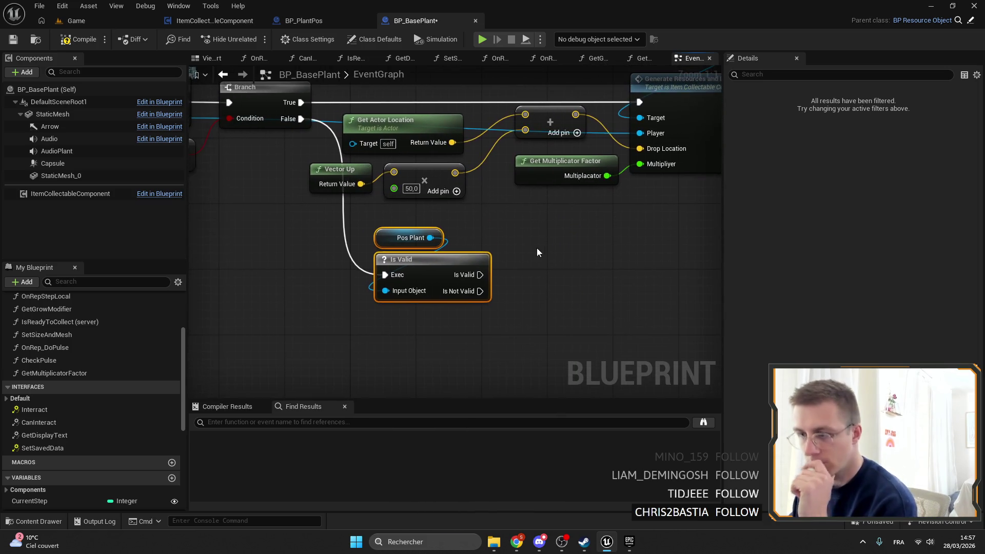
Step: Add an Interact call on Pos Plant that runs when it is valid, then compile and save
{"action": "left_click_drag", "start_coordinate": [430, 238], "coordinate": [508, 235]}
{"action": "type", "text": "inte"}
{"action": "key", "text": "Return"}
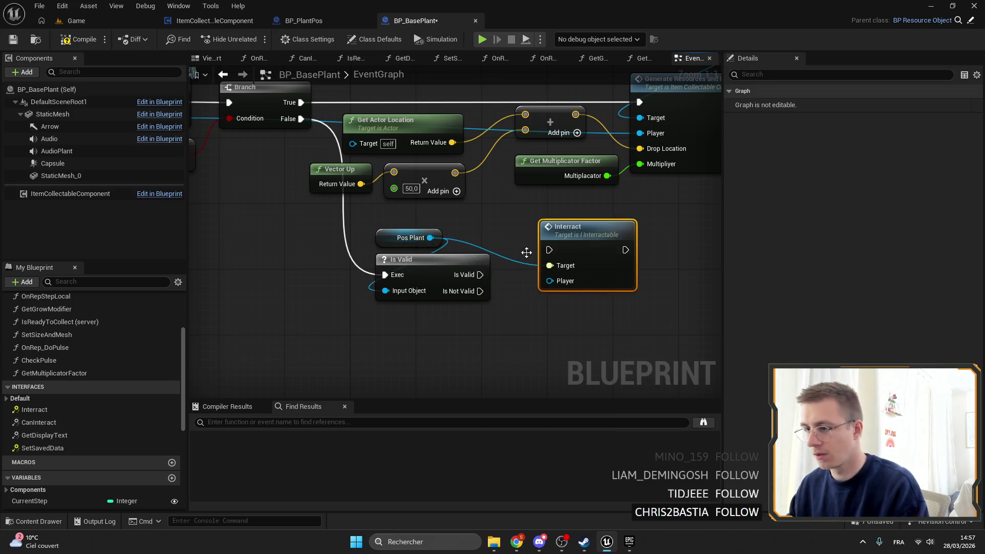
{"action": "mouse_move", "coordinate": [542, 262]}
{"action": "left_mouse_down"}
{"action": "mouse_move", "coordinate": [549, 249]}
{"action": "mouse_move", "coordinate": [590, 272]}
{"action": "mouse_move", "coordinate": [607, 264]}
{"action": "mouse_move", "coordinate": [205, 133]}
{"action": "mouse_move", "coordinate": [242, 103]}
{"action": "left_mouse_up"}
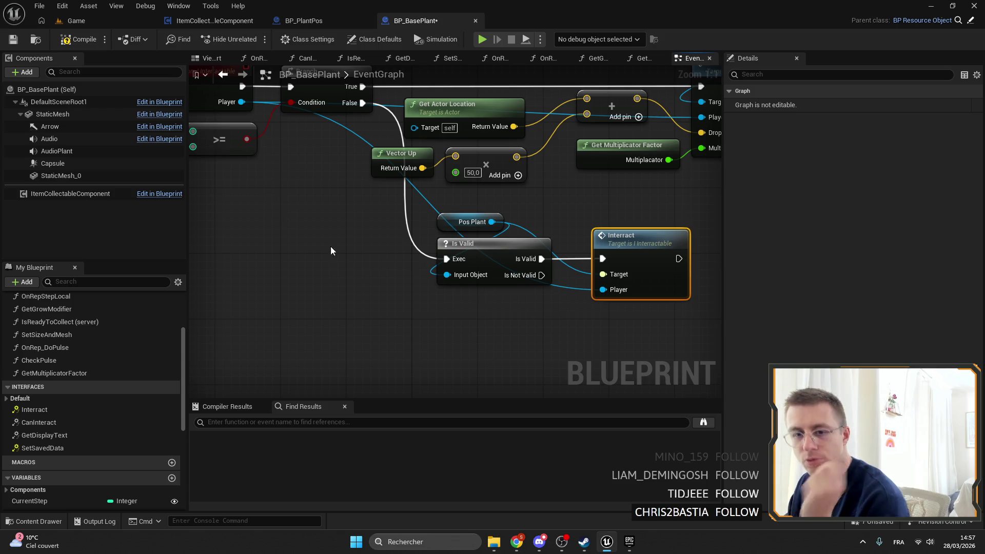
{"action": "left_click_drag", "start_coordinate": [318, 240], "coordinate": [250, 233]}
{"action": "key", "text": "ctrl+s"}
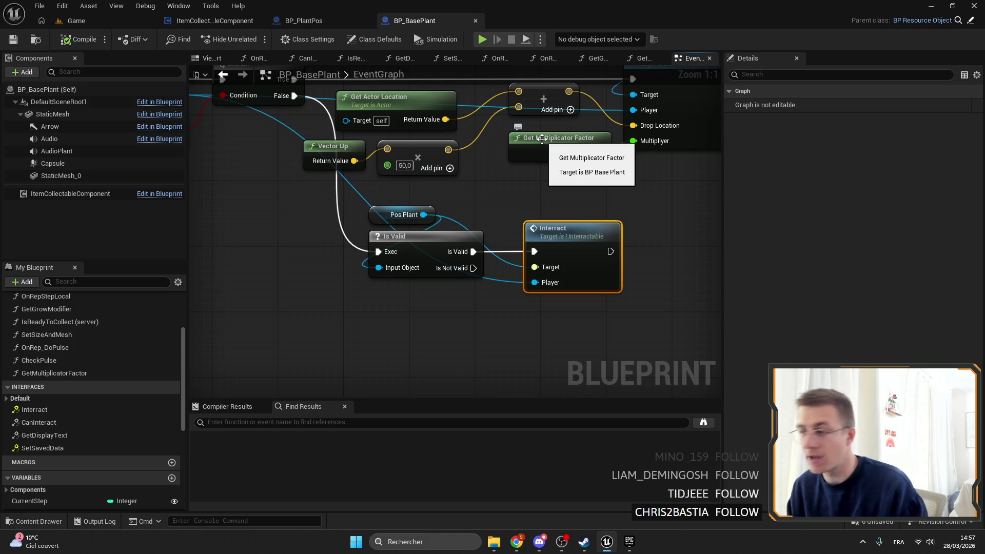
{"action": "left_click", "coordinate": [220, 78]}
Step: Save all, play-test the Game level, stop it, and open BP_PlantPos from the infinite-loop error
{"action": "left_click", "coordinate": [15, 38]}
{"action": "left_click", "coordinate": [76, 20]}
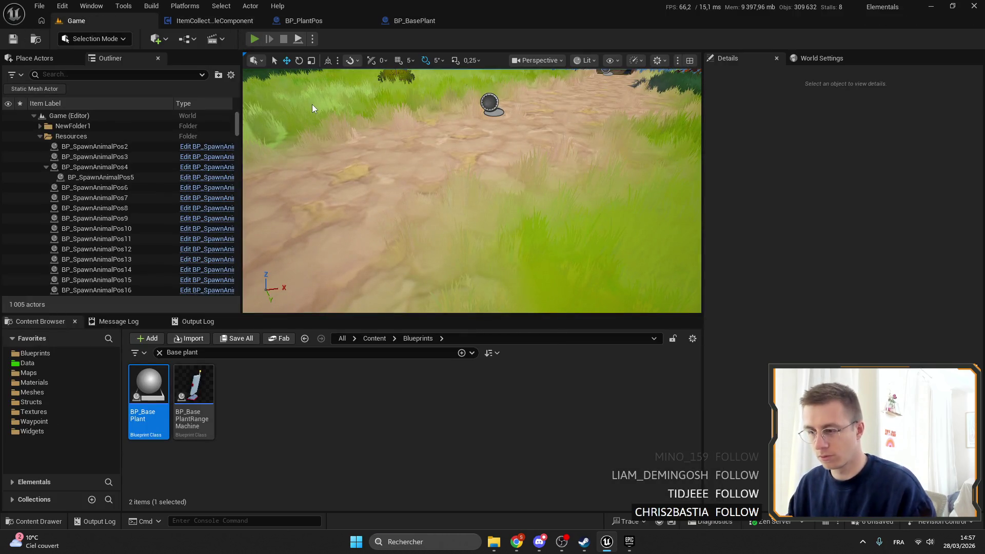
{"action": "key", "text": "alt+p"}
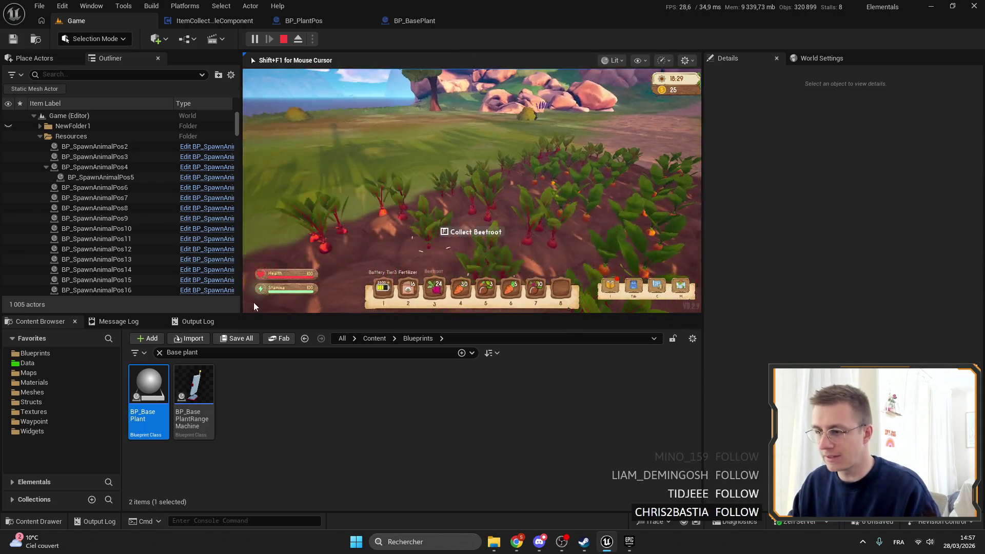
{"action": "key", "text": "Escape"}
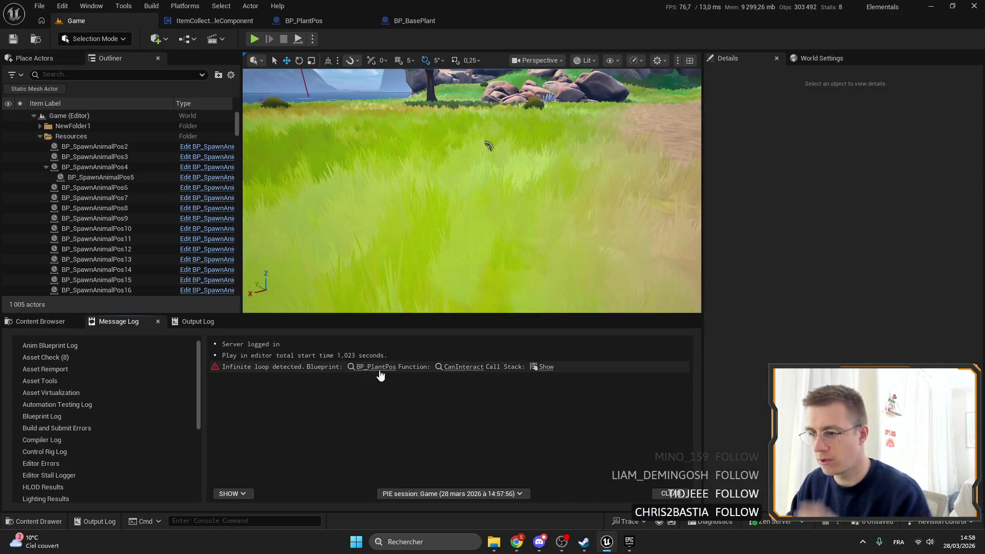
{"action": "left_click", "coordinate": [375, 367]}
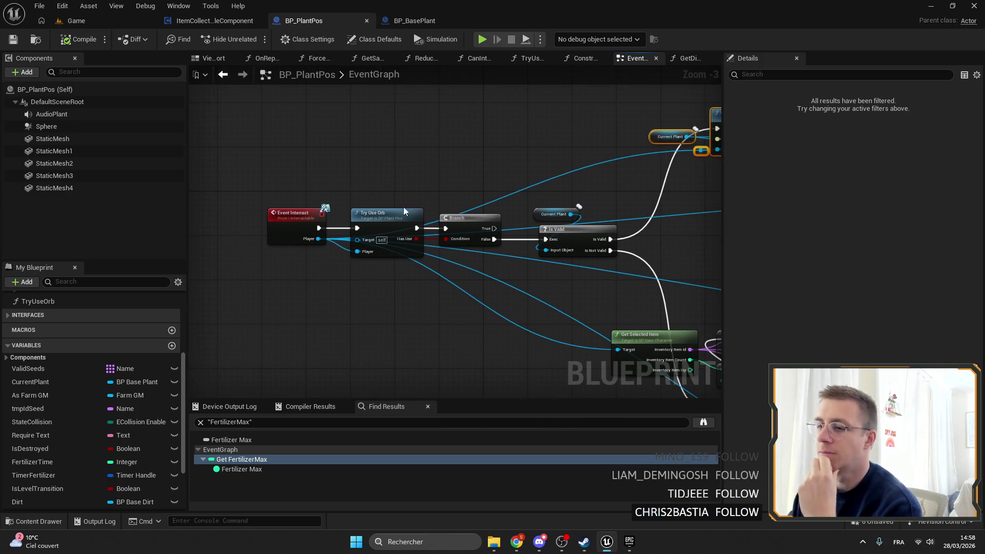
Step: Expand Interfaces in BP_PlantPos and open CanInteract, framing its entry and OrbWater check
{"action": "scroll", "coordinate": [112, 362], "scroll_direction": "up", "scroll_amount": 1}
{"action": "scroll", "coordinate": [99, 374], "scroll_direction": "up", "scroll_amount": 4}
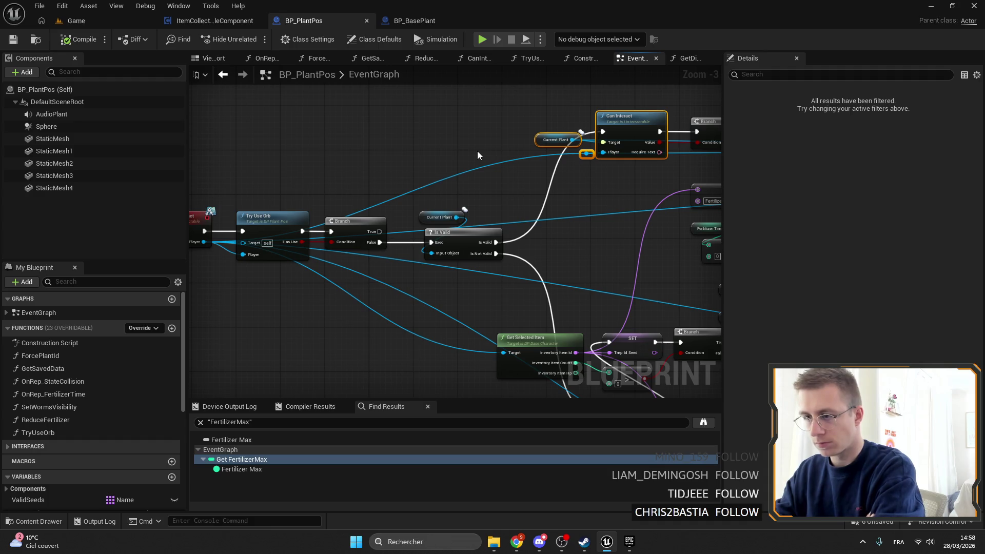
{"action": "mouse_move", "coordinate": [477, 151]}
{"action": "left_mouse_down"}
{"action": "mouse_move", "coordinate": [349, 165]}
{"action": "mouse_move", "coordinate": [348, 180]}
{"action": "mouse_move", "coordinate": [398, 94]}
{"action": "mouse_move", "coordinate": [494, 159]}
{"action": "mouse_move", "coordinate": [484, 158]}
{"action": "mouse_move", "coordinate": [642, 182]}
{"action": "mouse_move", "coordinate": [552, 179]}
{"action": "left_mouse_up"}
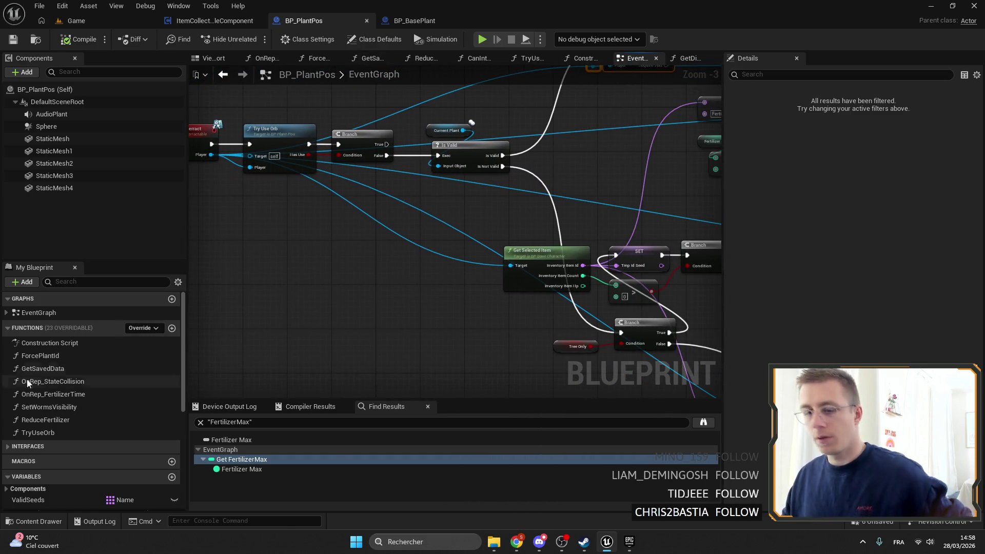
{"action": "left_click", "coordinate": [29, 447]}
{"action": "scroll", "coordinate": [129, 442], "scroll_direction": "down", "scroll_amount": 2}
{"action": "double_click", "coordinate": [56, 416]}
{"action": "left_click_drag", "start_coordinate": [346, 277], "coordinate": [468, 235]}
{"action": "scroll", "coordinate": [408, 192], "scroll_direction": "up", "scroll_amount": 2}
{"action": "left_click_drag", "start_coordinate": [327, 297], "coordinate": [264, 287]}
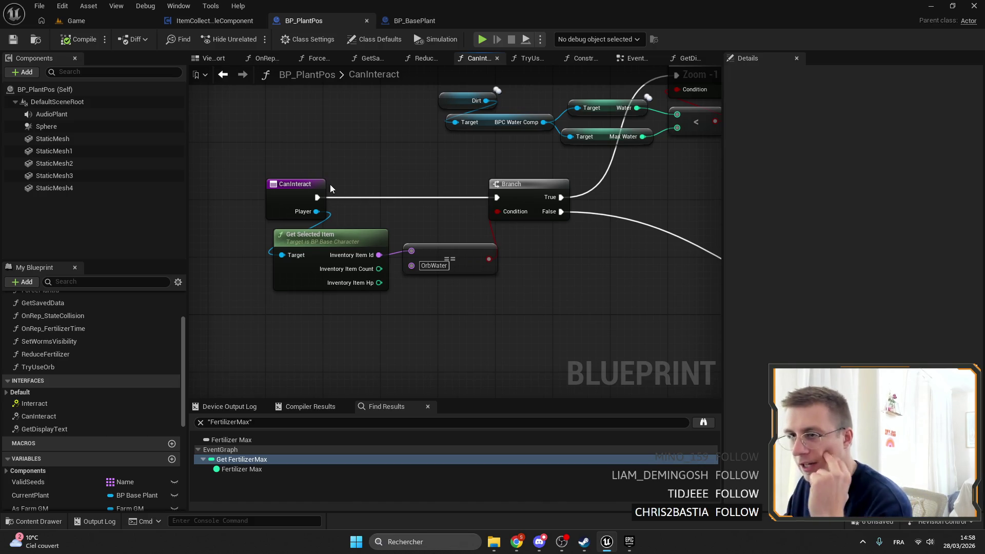
Step: Move the Get Selected Item and == nodes up beside the Branch in CanInteract
{"action": "left_click_drag", "start_coordinate": [390, 180], "coordinate": [337, 167]}
{"action": "left_click_drag", "start_coordinate": [210, 142], "coordinate": [476, 276]}
{"action": "left_click", "coordinate": [503, 293]}
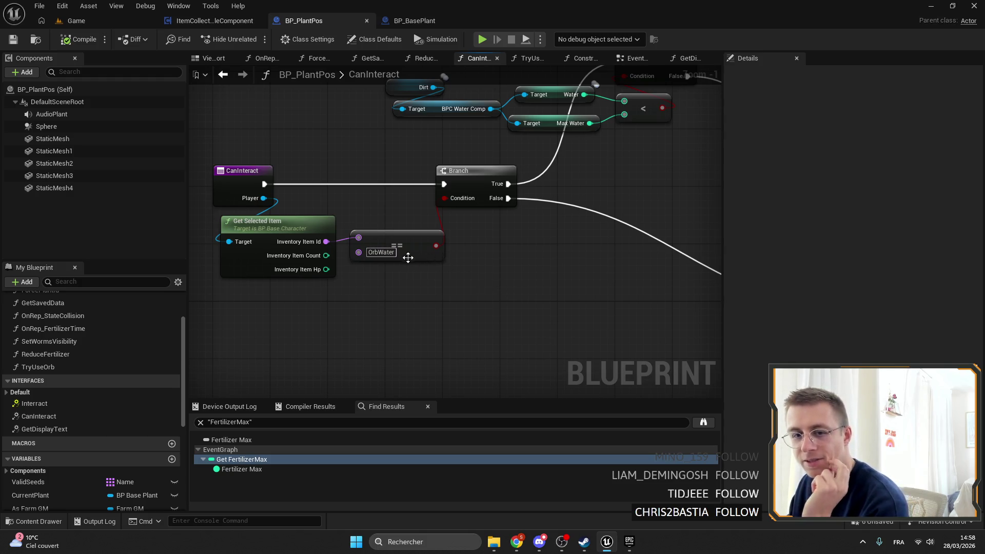
{"action": "mouse_move", "coordinate": [374, 285]}
{"action": "left_mouse_down"}
{"action": "mouse_move", "coordinate": [583, 232]}
{"action": "mouse_move", "coordinate": [568, 247]}
{"action": "mouse_move", "coordinate": [433, 152]}
{"action": "mouse_move", "coordinate": [353, 142]}
{"action": "left_mouse_up"}
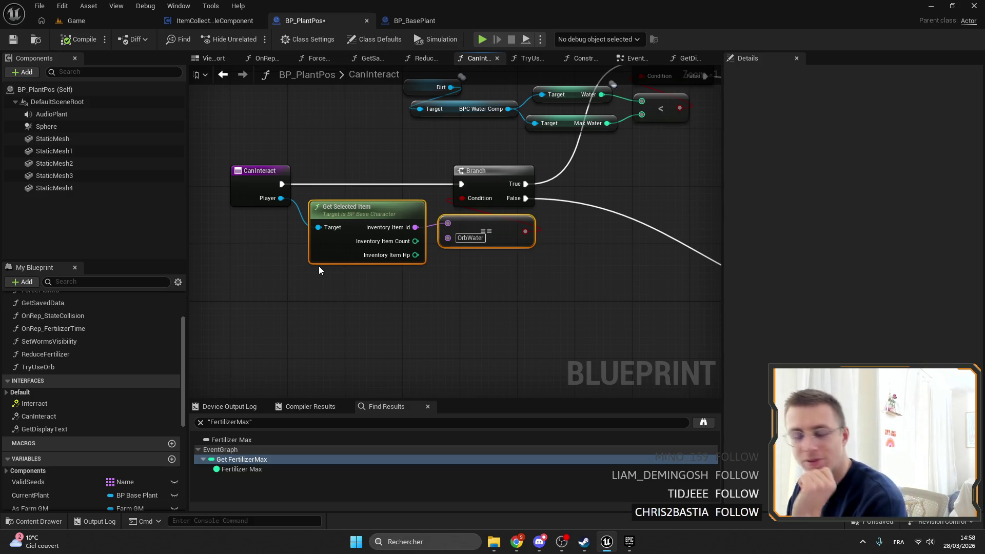
{"action": "left_click_drag", "start_coordinate": [373, 207], "coordinate": [359, 207]}
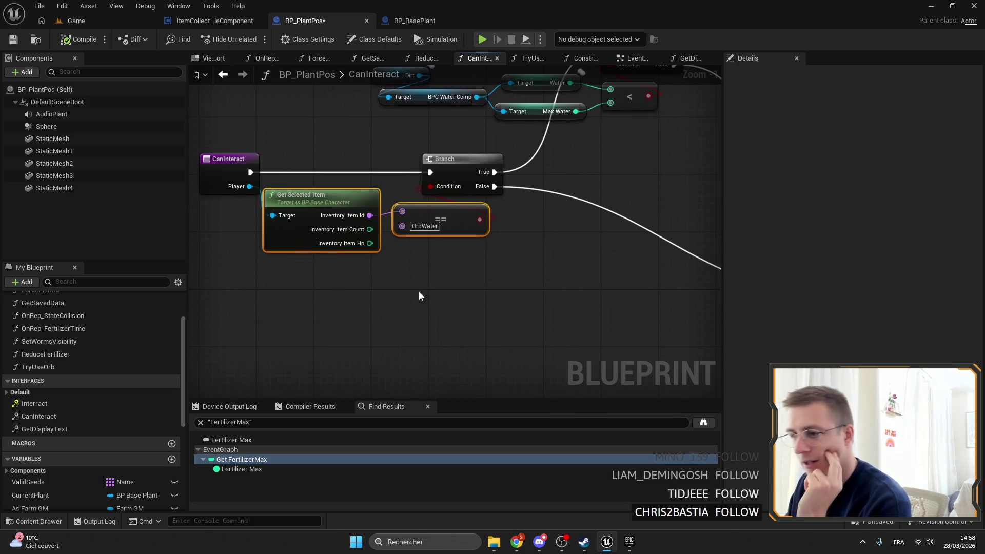
{"action": "left_click", "coordinate": [218, 164]}
Step: Box-select node groups in the CanInteract graph, including the Dirt and water target nodes
{"action": "left_click_drag", "start_coordinate": [270, 136], "coordinate": [319, 193]}
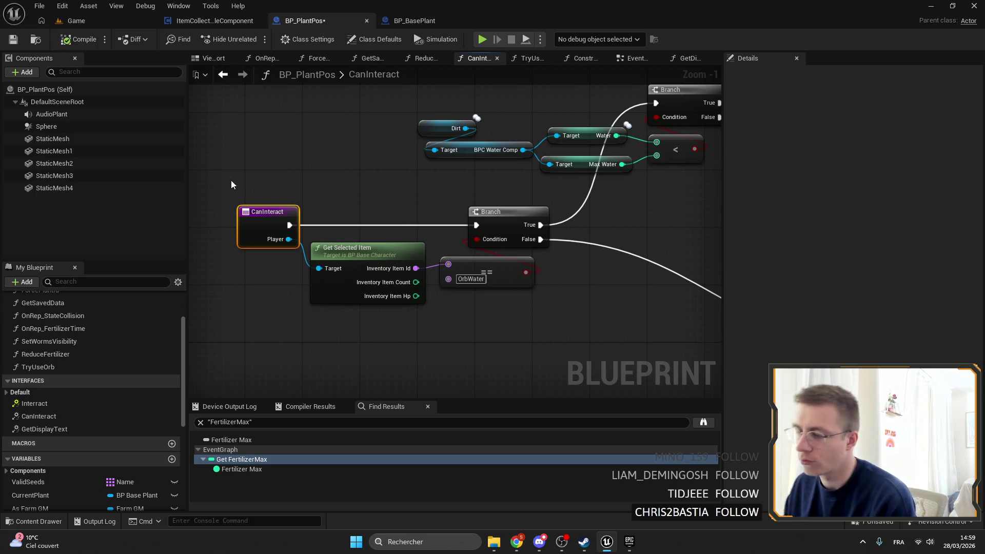
{"action": "left_click_drag", "start_coordinate": [442, 187], "coordinate": [388, 171]}
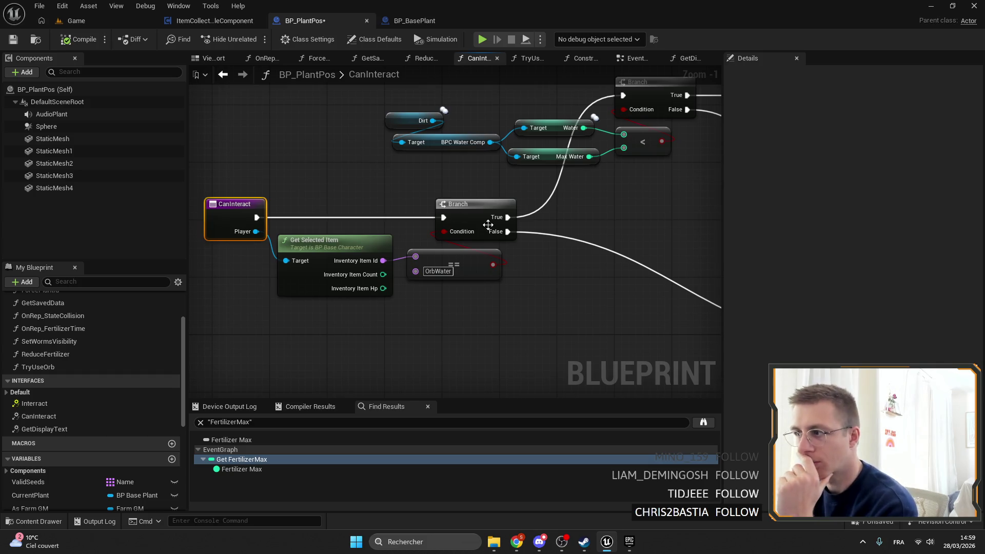
{"action": "left_click_drag", "start_coordinate": [482, 225], "coordinate": [542, 175]}
{"action": "mouse_move", "coordinate": [565, 263]}
{"action": "left_mouse_down"}
{"action": "mouse_move", "coordinate": [403, 193]}
{"action": "mouse_move", "coordinate": [269, 151]}
{"action": "left_mouse_up"}
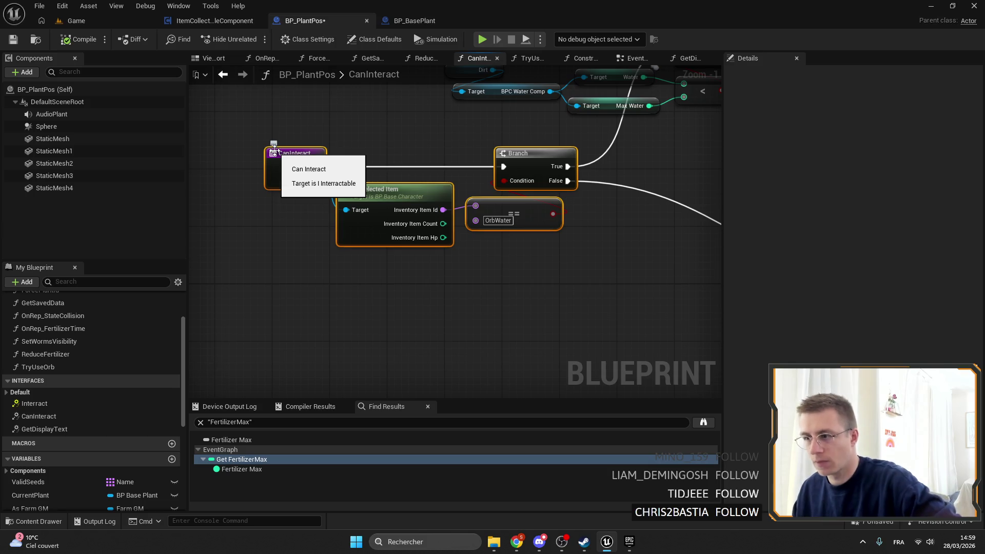
{"action": "left_click_drag", "start_coordinate": [477, 327], "coordinate": [186, 195]}
{"action": "scroll", "coordinate": [454, 226], "scroll_direction": "down", "scroll_amount": 2}
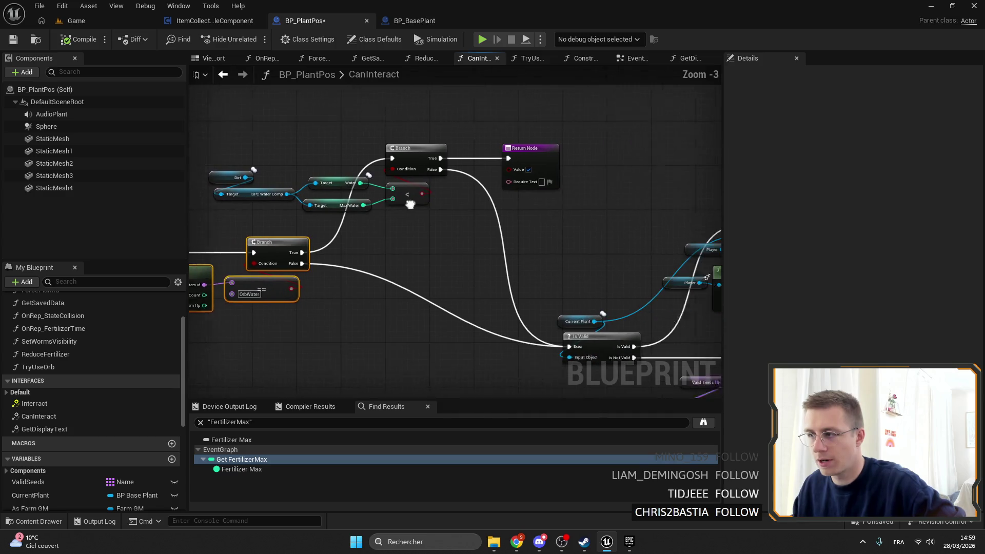
{"action": "scroll", "coordinate": [444, 179], "scroll_direction": "up", "scroll_amount": 2}
{"action": "left_click_drag", "start_coordinate": [380, 206], "coordinate": [300, 143]}
{"action": "mouse_move", "coordinate": [538, 243]}
{"action": "left_mouse_down"}
{"action": "mouse_move", "coordinate": [416, 238]}
{"action": "mouse_move", "coordinate": [487, 188]}
{"action": "left_mouse_up"}
Step: Review the Current Plant, Is Valid, Can Interact, Branch and Return chain
{"action": "scroll", "coordinate": [372, 189], "scroll_direction": "down", "scroll_amount": 2}
{"action": "left_click_drag", "start_coordinate": [372, 189], "coordinate": [488, 210]}
{"action": "mouse_move", "coordinate": [517, 312]}
{"action": "left_mouse_down"}
{"action": "mouse_move", "coordinate": [339, 328]}
{"action": "mouse_move", "coordinate": [272, 287]}
{"action": "mouse_move", "coordinate": [213, 149]}
{"action": "mouse_move", "coordinate": [318, 182]}
{"action": "mouse_move", "coordinate": [505, 186]}
{"action": "left_mouse_up"}
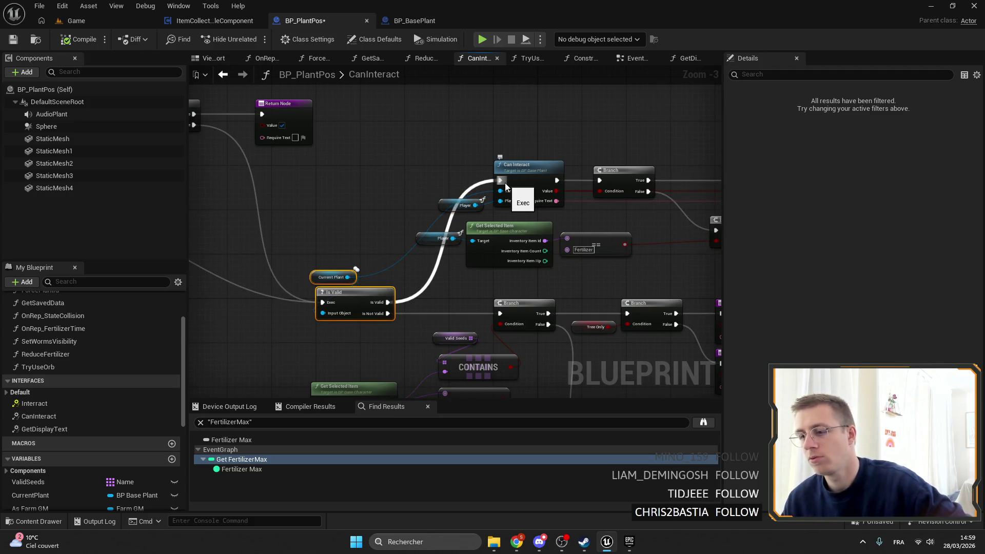
{"action": "mouse_move", "coordinate": [506, 186]}
{"action": "left_mouse_down"}
{"action": "mouse_move", "coordinate": [482, 169]}
{"action": "mouse_move", "coordinate": [708, 154]}
{"action": "mouse_move", "coordinate": [513, 174]}
{"action": "mouse_move", "coordinate": [455, 251]}
{"action": "left_mouse_up"}
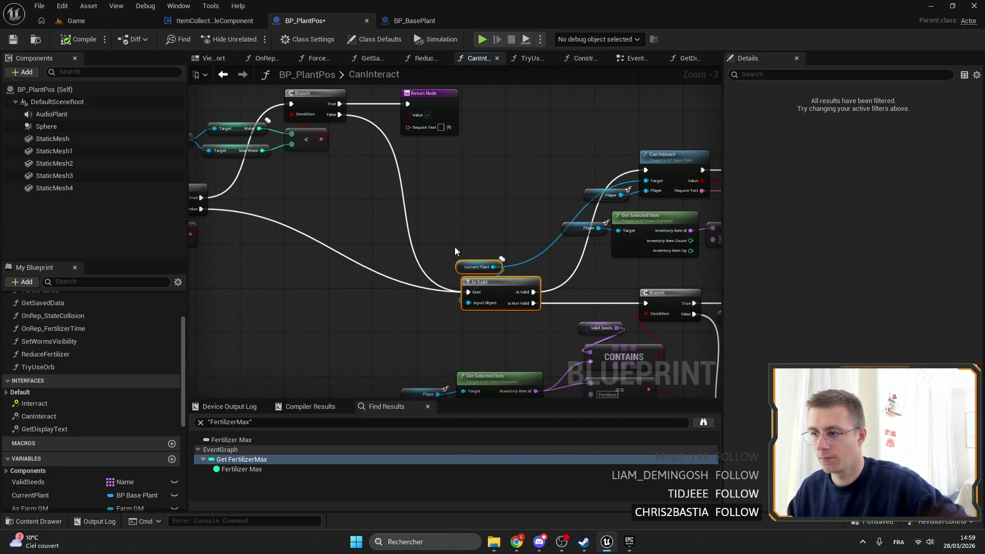
{"action": "left_click_drag", "start_coordinate": [491, 291], "coordinate": [368, 296]}
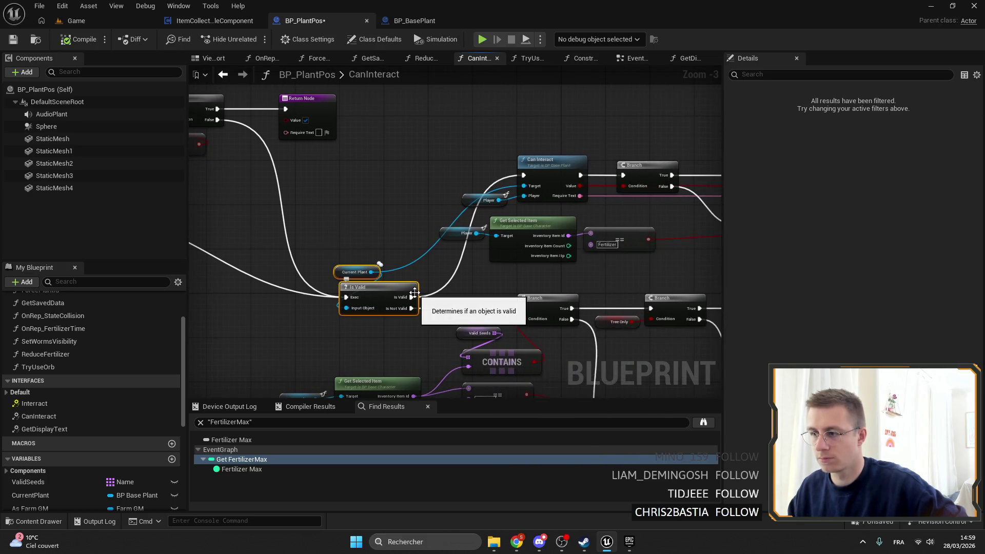
{"action": "mouse_move", "coordinate": [558, 284]}
{"action": "left_mouse_down"}
{"action": "mouse_move", "coordinate": [454, 282]}
{"action": "mouse_move", "coordinate": [574, 241]}
{"action": "mouse_move", "coordinate": [581, 224]}
{"action": "left_mouse_up"}
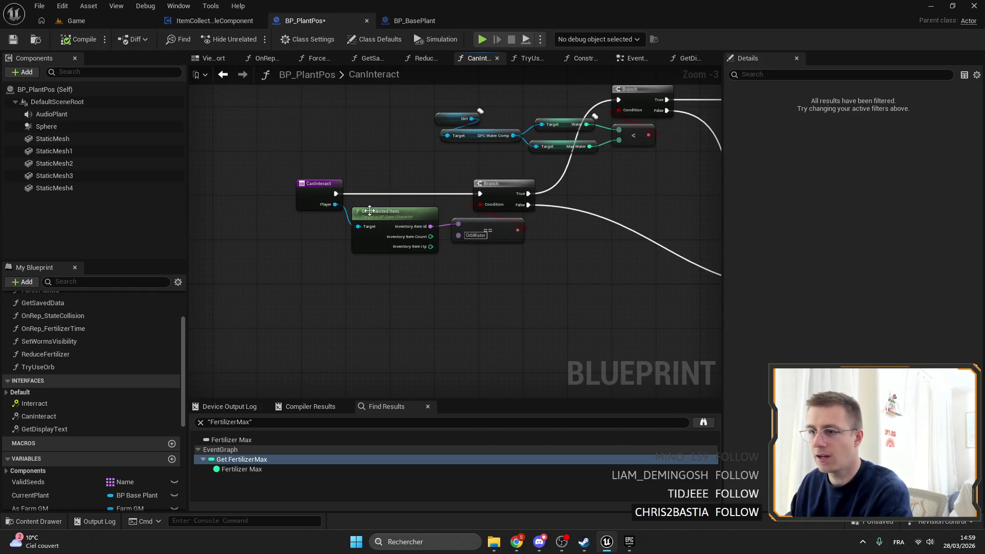
{"action": "mouse_move", "coordinate": [408, 208]}
{"action": "left_mouse_down"}
{"action": "mouse_move", "coordinate": [409, 229]}
{"action": "mouse_move", "coordinate": [466, 198]}
{"action": "mouse_move", "coordinate": [603, 209]}
{"action": "mouse_move", "coordinate": [475, 201]}
{"action": "mouse_move", "coordinate": [595, 195]}
{"action": "left_mouse_up"}
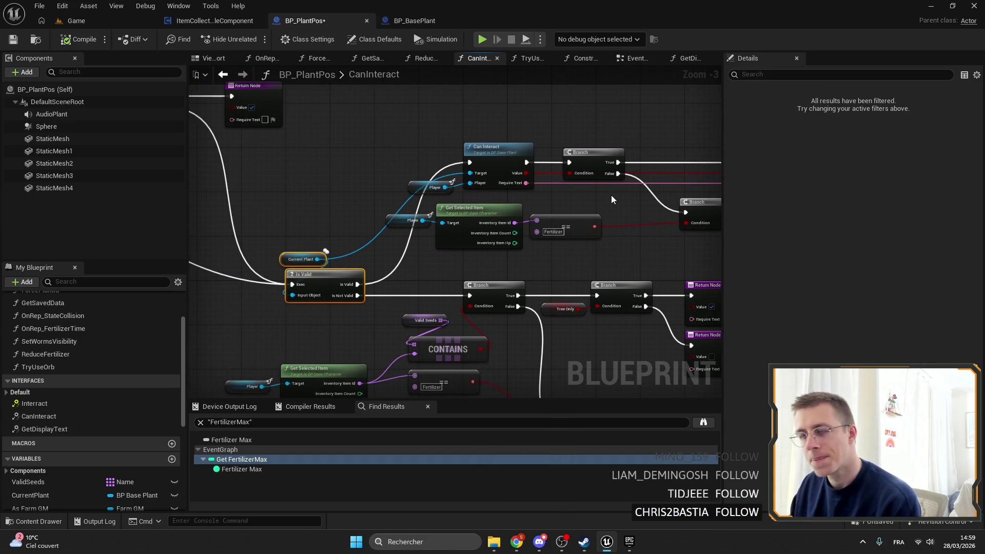
{"action": "left_click_drag", "start_coordinate": [608, 196], "coordinate": [538, 217]}
Step: Check the Return, Fertilizer Time and CONTAINS nodes, then save BP_PlantPos
{"action": "mouse_move", "coordinate": [449, 190]}
{"action": "left_mouse_down"}
{"action": "mouse_move", "coordinate": [260, 137]}
{"action": "mouse_move", "coordinate": [379, 127]}
{"action": "left_mouse_up"}
{"action": "left_click", "coordinate": [362, 258]}
{"action": "mouse_move", "coordinate": [660, 190]}
{"action": "left_mouse_down"}
{"action": "mouse_move", "coordinate": [511, 197]}
{"action": "mouse_move", "coordinate": [582, 203]}
{"action": "left_mouse_up"}
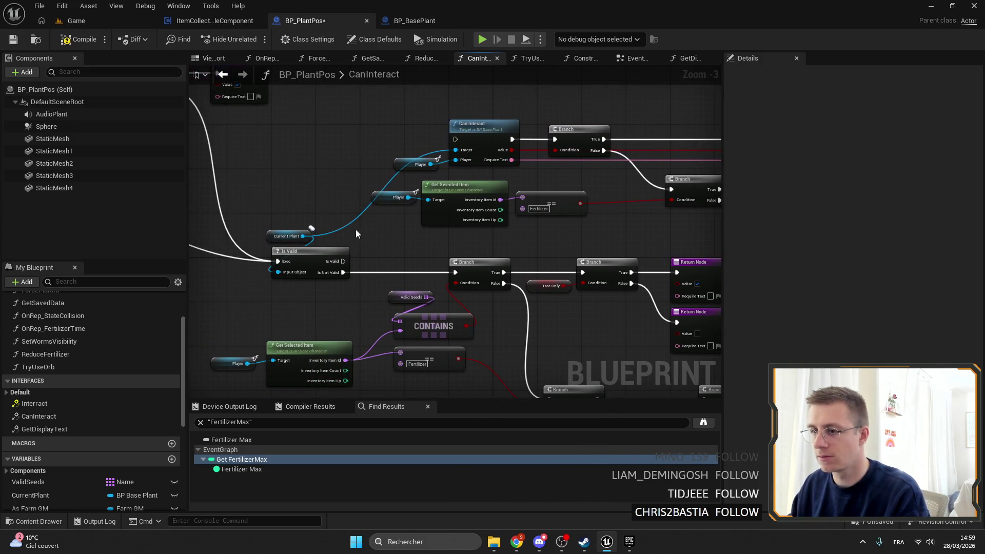
{"action": "mouse_move", "coordinate": [442, 243]}
{"action": "left_mouse_down"}
{"action": "mouse_move", "coordinate": [365, 210]}
{"action": "mouse_move", "coordinate": [641, 116]}
{"action": "mouse_move", "coordinate": [623, 108]}
{"action": "mouse_move", "coordinate": [548, 170]}
{"action": "mouse_move", "coordinate": [455, 164]}
{"action": "mouse_move", "coordinate": [460, 147]}
{"action": "left_mouse_up"}
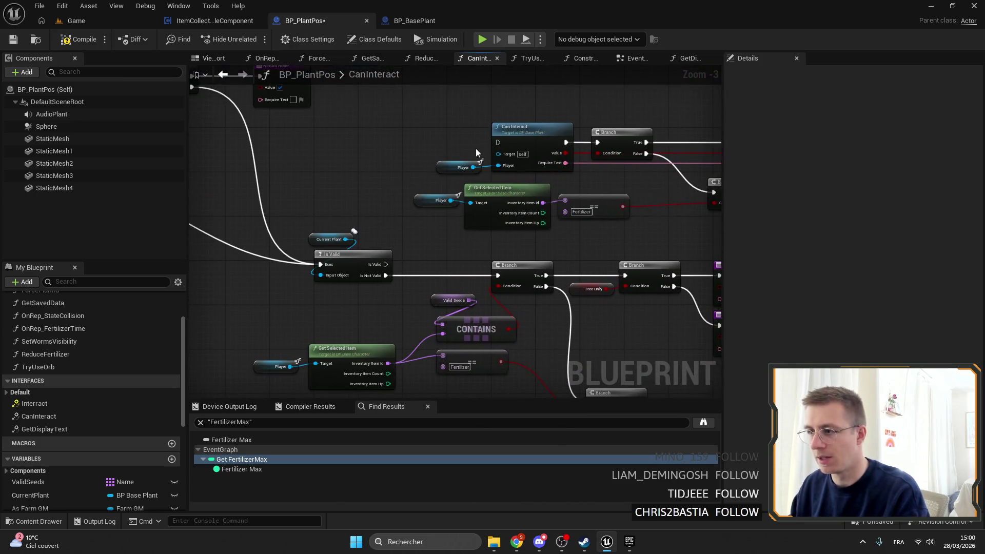
{"action": "mouse_move", "coordinate": [354, 180]}
{"action": "left_mouse_down"}
{"action": "mouse_move", "coordinate": [358, 206]}
{"action": "mouse_move", "coordinate": [567, 205]}
{"action": "left_mouse_up"}
{"action": "left_click", "coordinate": [12, 43]}
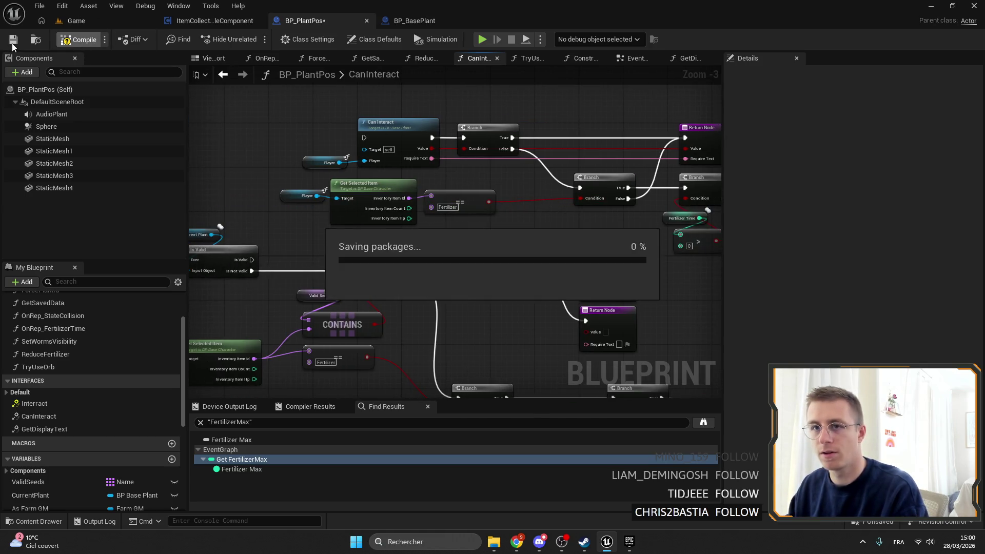
Step: Look over the AND and CONTAINS nodes in the EventGraph, save BP_PlantPos, and return to the Game level
{"action": "left_click_drag", "start_coordinate": [315, 69], "coordinate": [426, 62]}
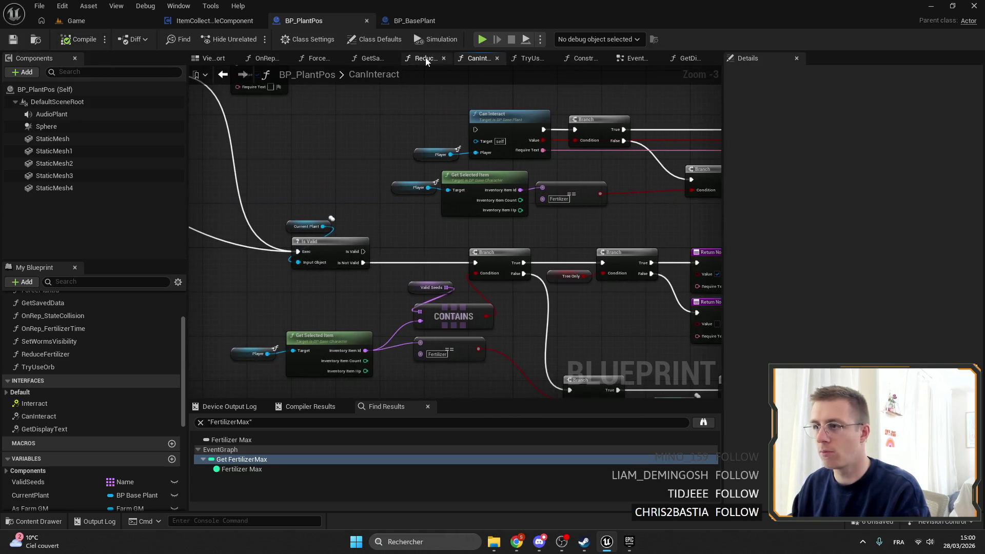
{"action": "left_click", "coordinate": [636, 58]}
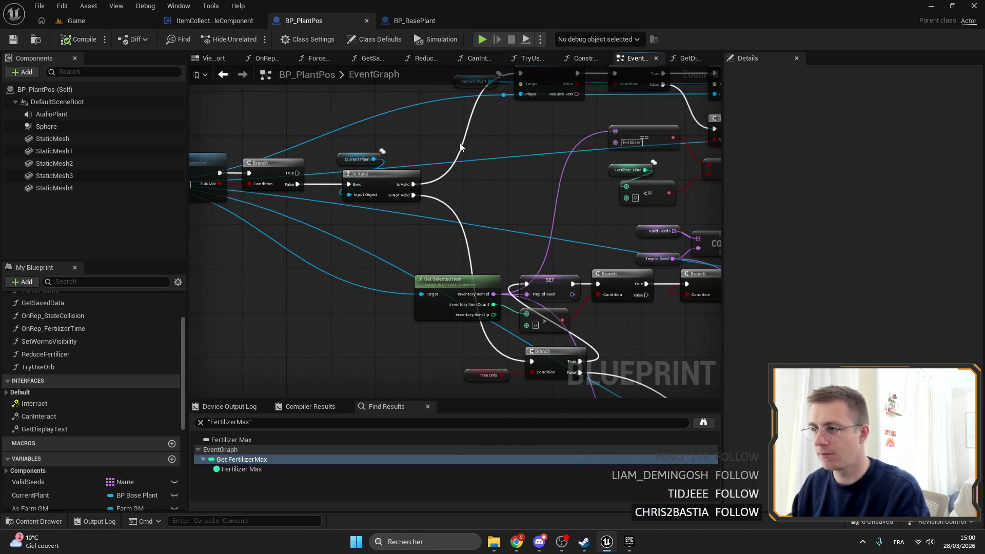
{"action": "mouse_move", "coordinate": [465, 137]}
{"action": "left_mouse_down"}
{"action": "mouse_move", "coordinate": [359, 154]}
{"action": "mouse_move", "coordinate": [538, 130]}
{"action": "left_mouse_up"}
{"action": "left_click", "coordinate": [13, 40]}
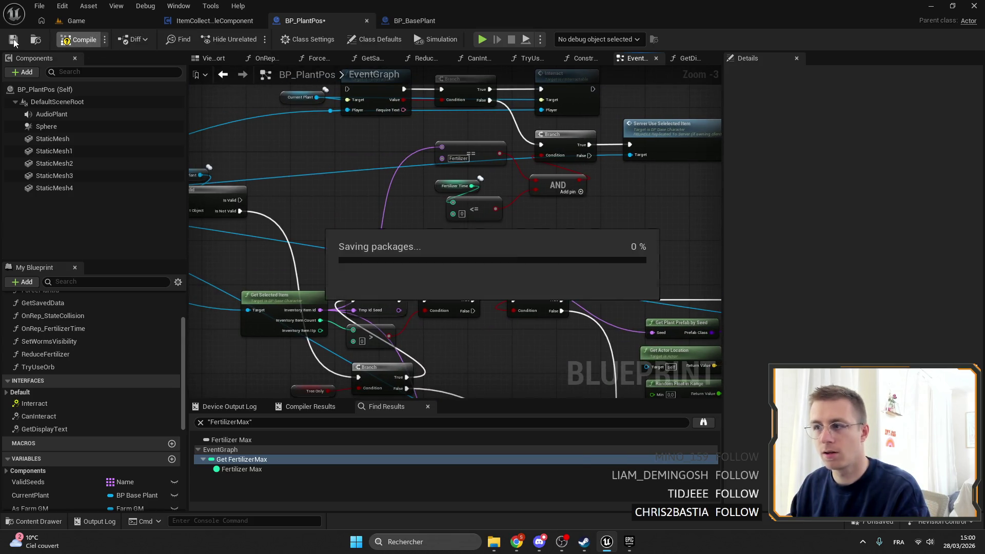
{"action": "mouse_move", "coordinate": [358, 182]}
{"action": "left_mouse_down"}
{"action": "mouse_move", "coordinate": [396, 195]}
{"action": "mouse_move", "coordinate": [362, 216]}
{"action": "left_mouse_up"}
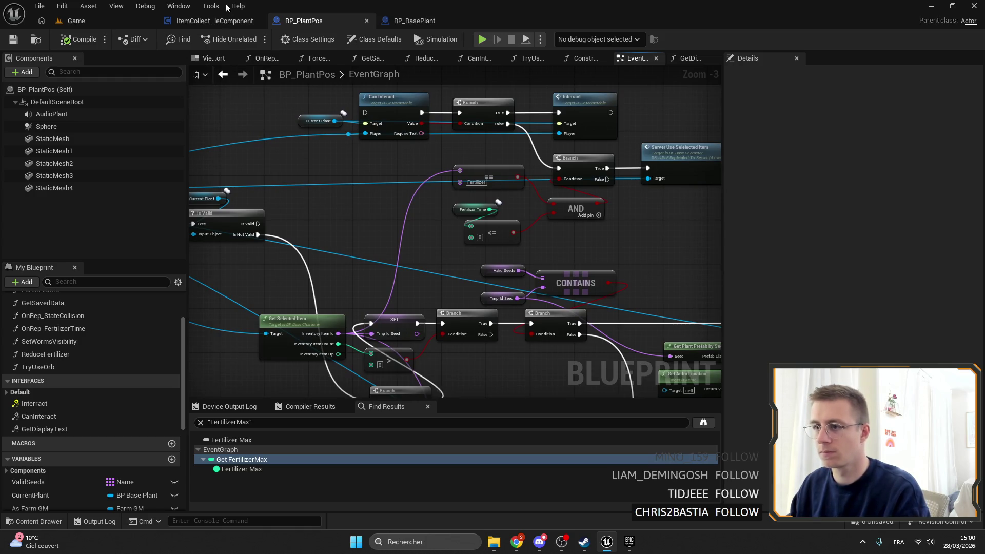
{"action": "left_click", "coordinate": [91, 23]}
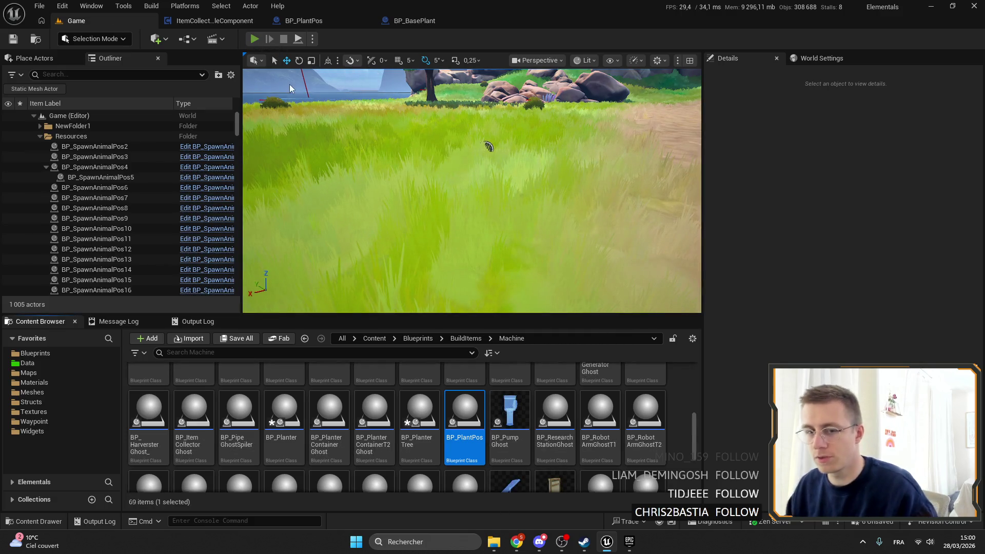
Step: Run a Play-in-Editor test, fertilize the plot with F, stop with Esc, and reopen BP_PlantPos
{"action": "key", "text": "alt+p"}
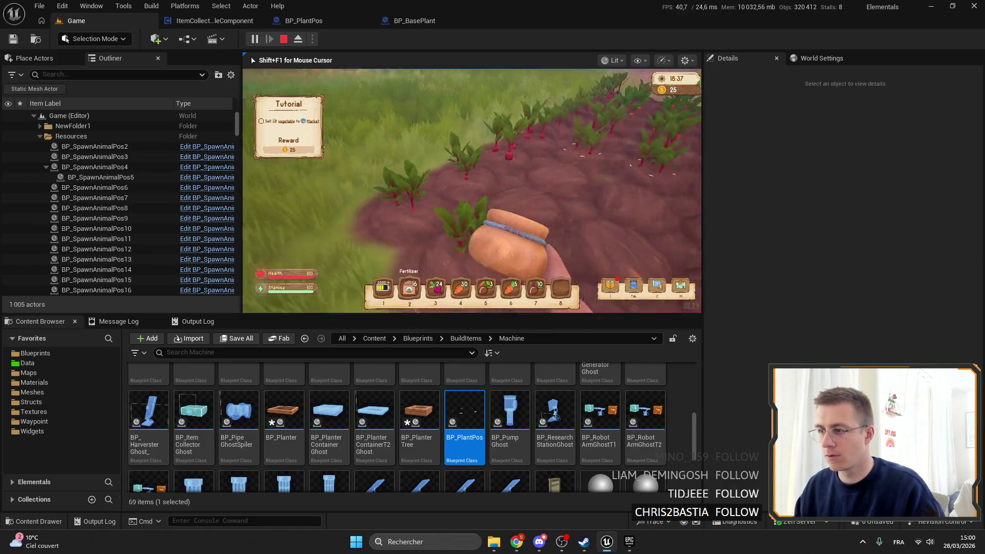
{"action": "key", "text": "f"}
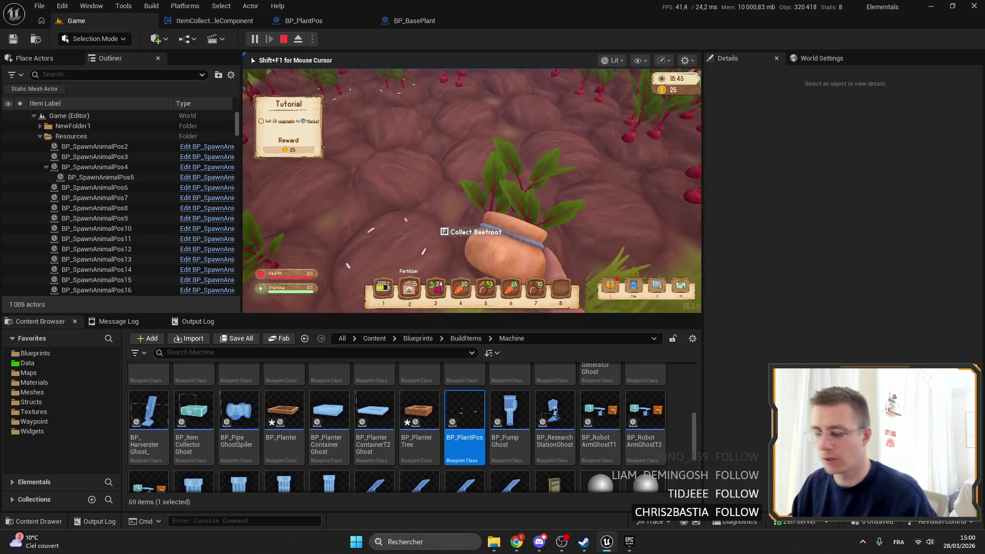
{"action": "key", "text": "Escape"}
{"action": "left_click", "coordinate": [300, 21]}
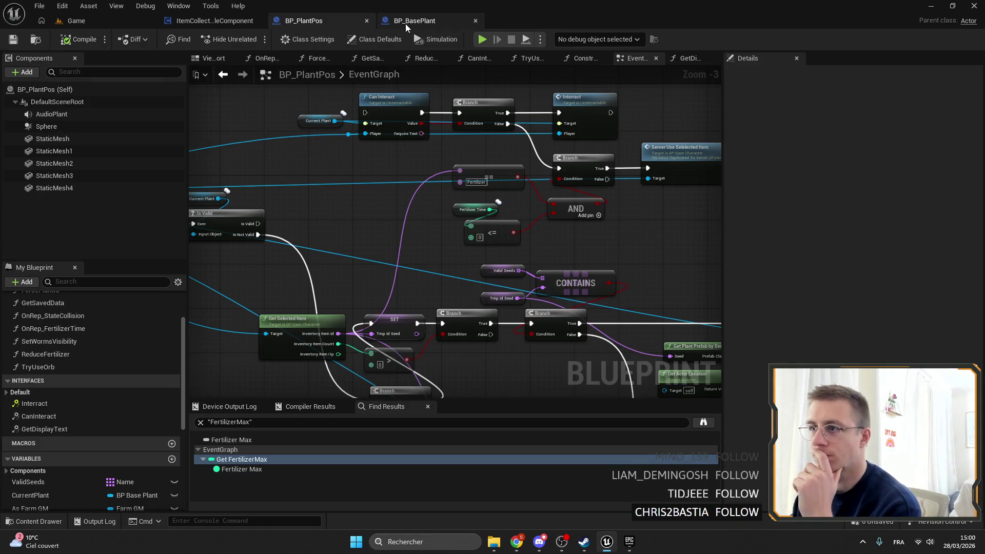
Step: In BP_PlantPos, wire Is Valid's exec output into Can Interact
{"action": "left_click", "coordinate": [410, 21]}
{"action": "left_click", "coordinate": [290, 23]}
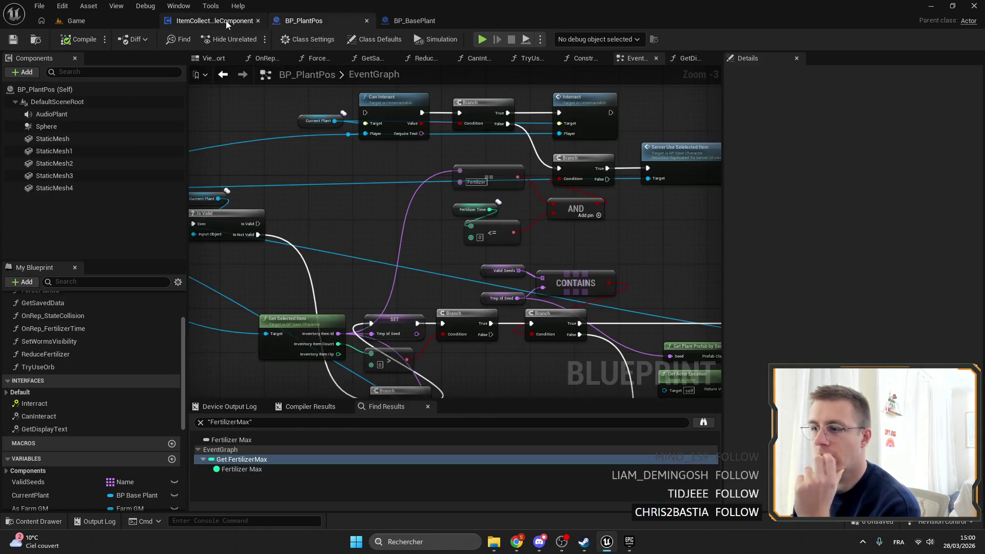
{"action": "left_click", "coordinate": [226, 21]}
{"action": "left_click", "coordinate": [403, 21]}
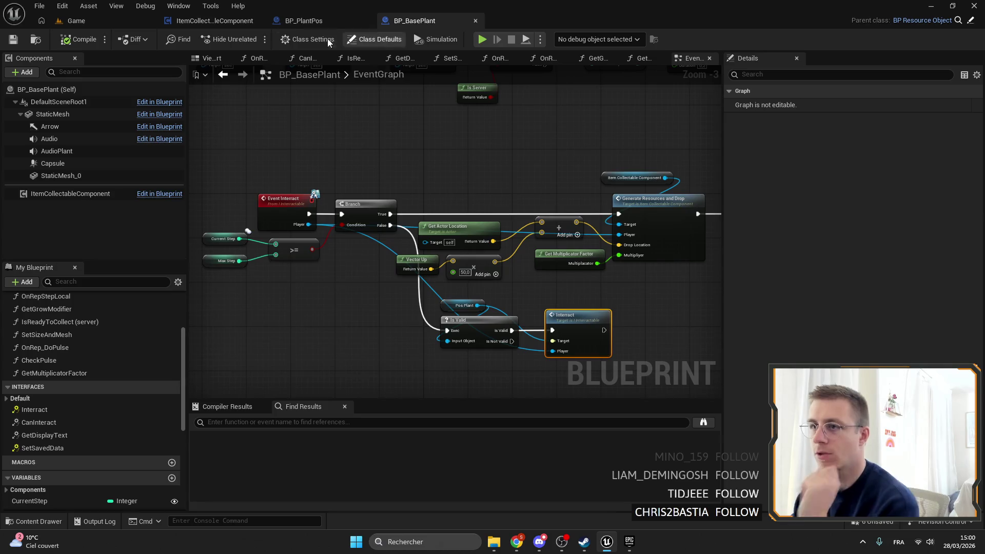
{"action": "left_click", "coordinate": [290, 23]}
{"action": "mouse_move", "coordinate": [448, 230]}
{"action": "left_mouse_down"}
{"action": "mouse_move", "coordinate": [550, 153]}
{"action": "mouse_move", "coordinate": [556, 119]}
{"action": "left_mouse_up"}
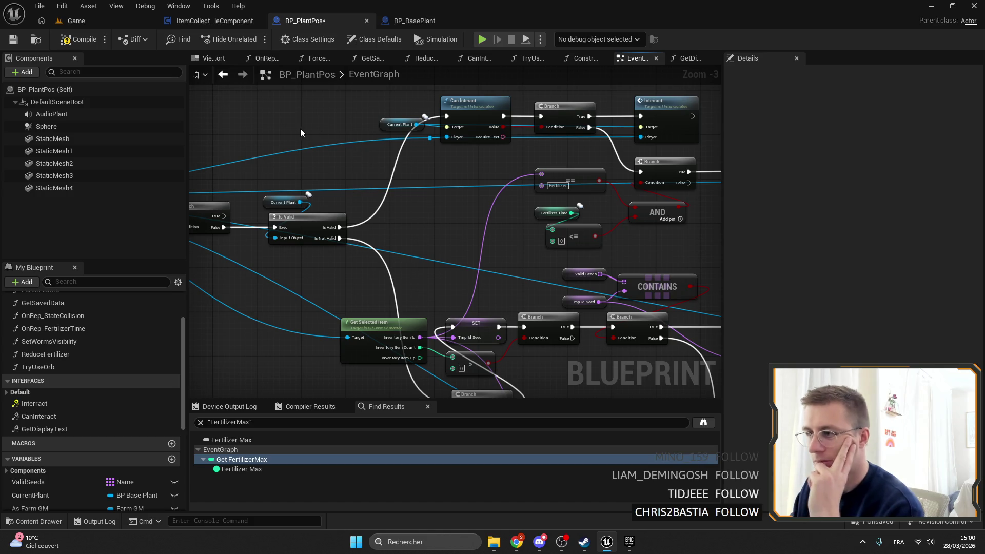
Step: Pan across the graph to check the Interact, Server Use and Can Interact nodes
{"action": "mouse_move", "coordinate": [256, 136]}
{"action": "left_mouse_down"}
{"action": "mouse_move", "coordinate": [504, 141]}
{"action": "mouse_move", "coordinate": [482, 155]}
{"action": "mouse_move", "coordinate": [288, 137]}
{"action": "left_mouse_up"}
{"action": "mouse_move", "coordinate": [495, 157]}
{"action": "left_mouse_down"}
{"action": "mouse_move", "coordinate": [359, 157]}
{"action": "mouse_move", "coordinate": [294, 178]}
{"action": "left_mouse_up"}
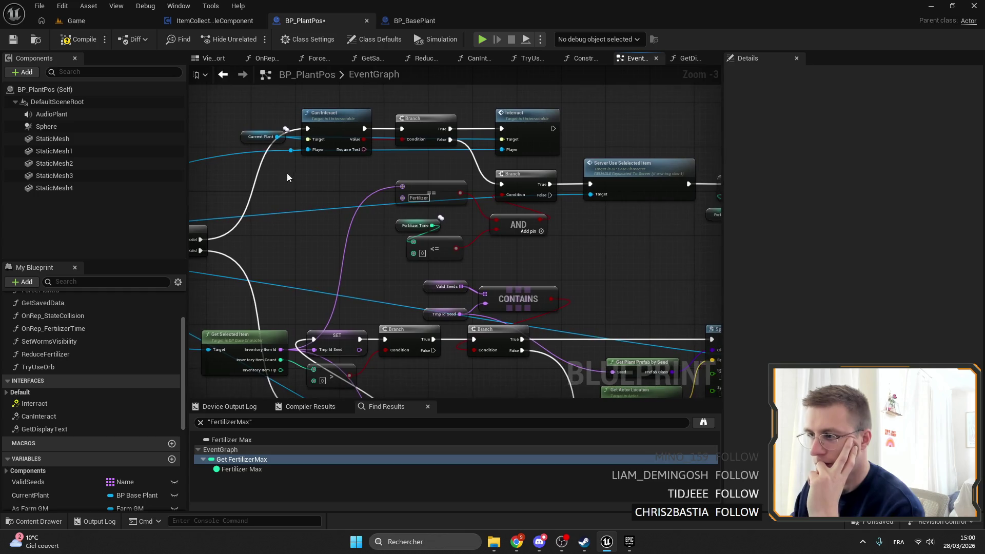
{"action": "left_click_drag", "start_coordinate": [490, 179], "coordinate": [291, 156]}
{"action": "scroll", "coordinate": [386, 183], "scroll_direction": "down", "scroll_amount": 2}
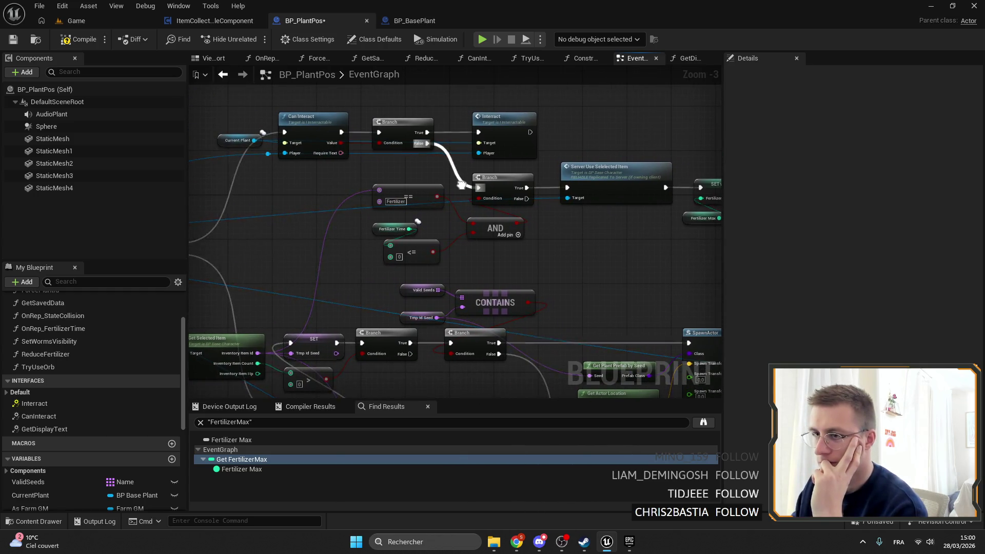
{"action": "scroll", "coordinate": [385, 183], "scroll_direction": "up", "scroll_amount": 2}
{"action": "left_click_drag", "start_coordinate": [524, 147], "coordinate": [388, 91]}
{"action": "left_click_drag", "start_coordinate": [486, 165], "coordinate": [396, 159]}
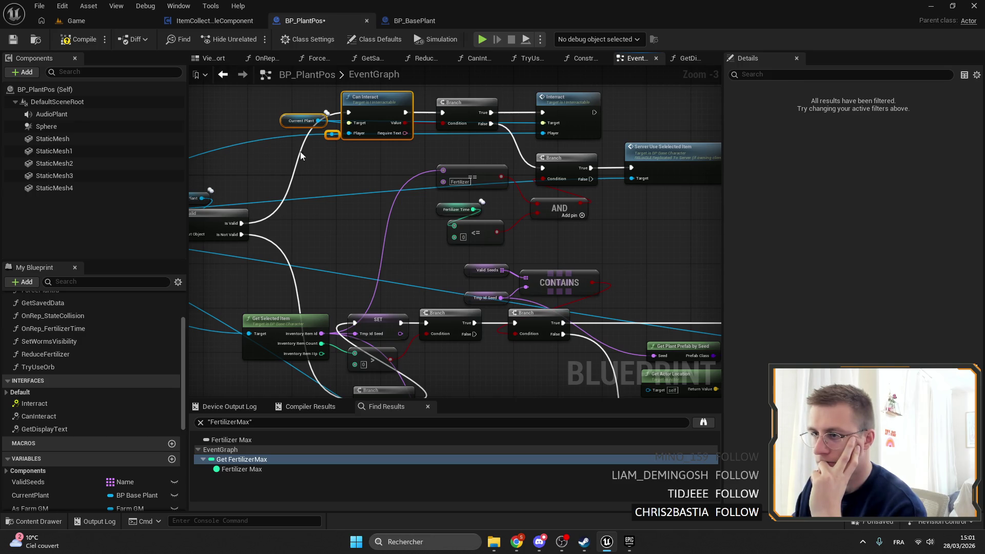
{"action": "left_click", "coordinate": [413, 20]}
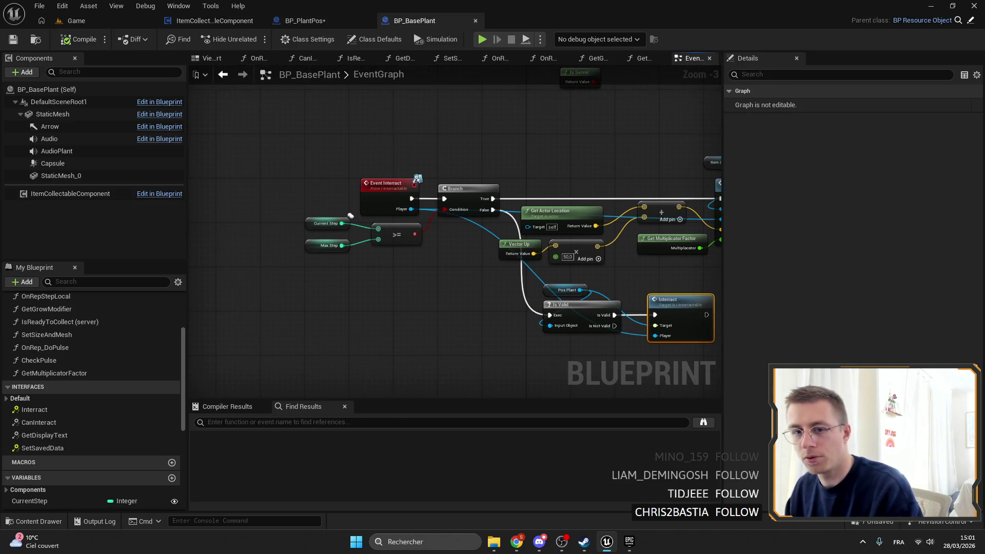
Step: Add a new BP_BasePlant function named CheckReadyToCollect
{"action": "left_click_drag", "start_coordinate": [436, 147], "coordinate": [390, 143]}
{"action": "mouse_move", "coordinate": [471, 247]}
{"action": "left_mouse_down"}
{"action": "mouse_move", "coordinate": [422, 213]}
{"action": "mouse_move", "coordinate": [439, 238]}
{"action": "left_mouse_up"}
{"action": "scroll", "coordinate": [392, 225], "scroll_direction": "up", "scroll_amount": 2}
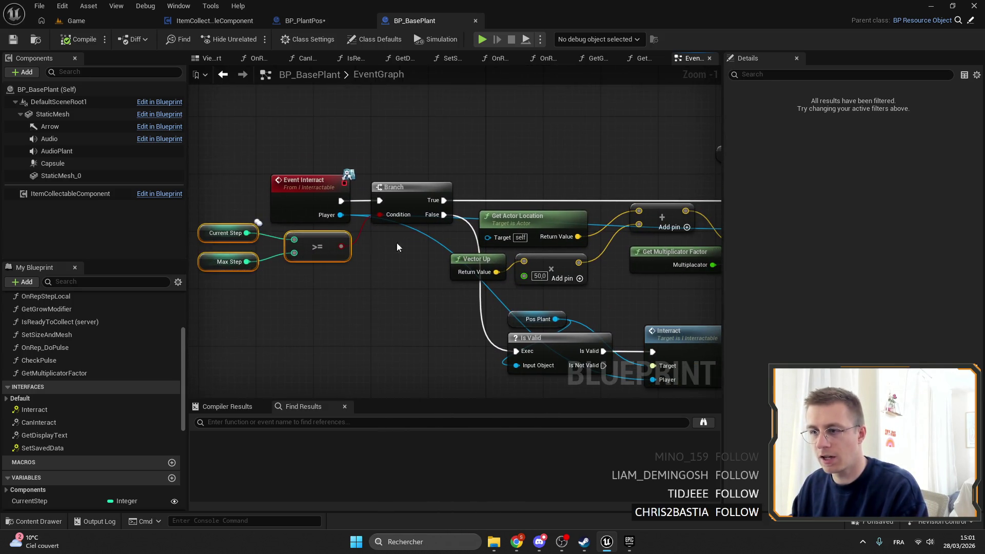
{"action": "scroll", "coordinate": [109, 370], "scroll_direction": "up", "scroll_amount": 3}
{"action": "left_click", "coordinate": [172, 296]}
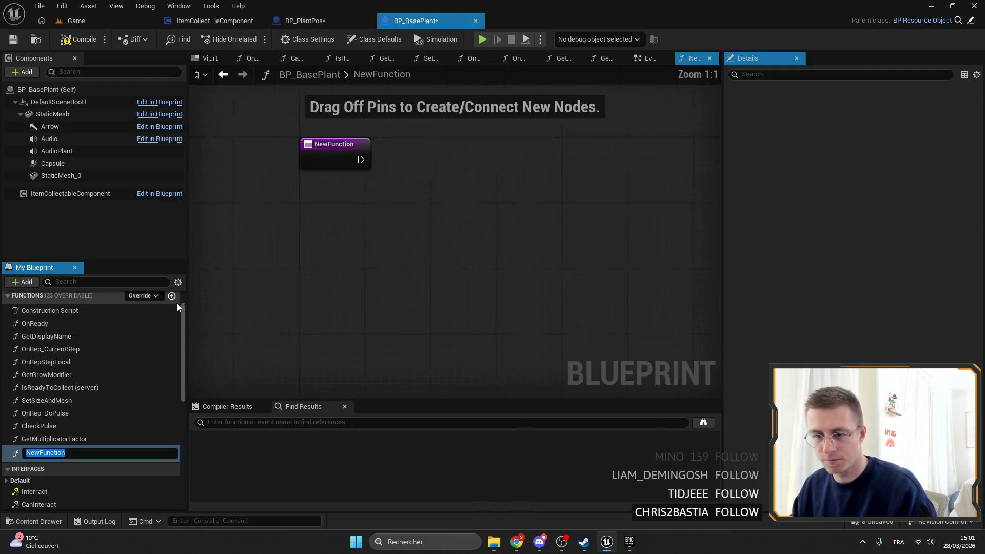
{"action": "type", "text": "CheckSize"}
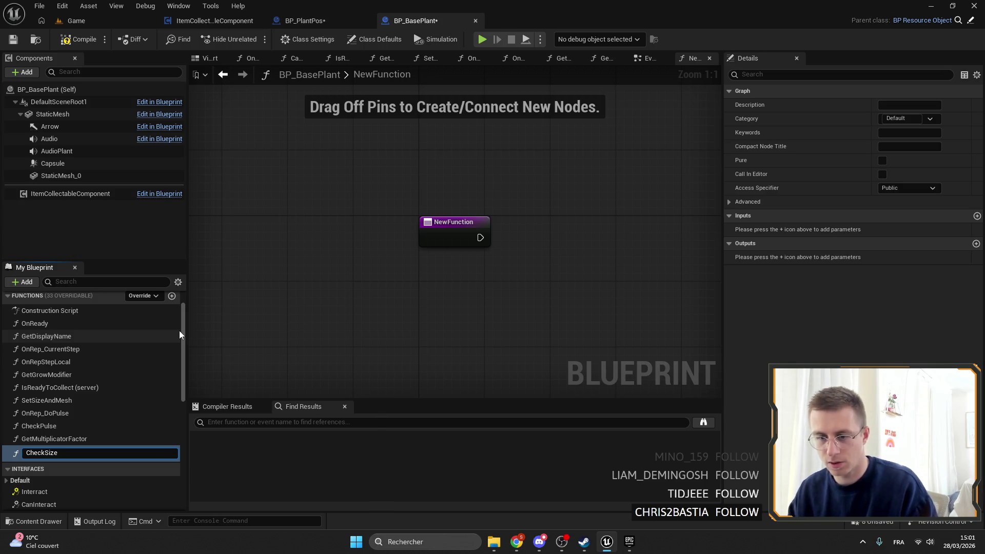
{"action": "key", "text": "BackSpace"}
{"action": "key", "text": "BackSpace"}
{"action": "key", "text": "BackSpace"}
{"action": "type", "text": "Red"}
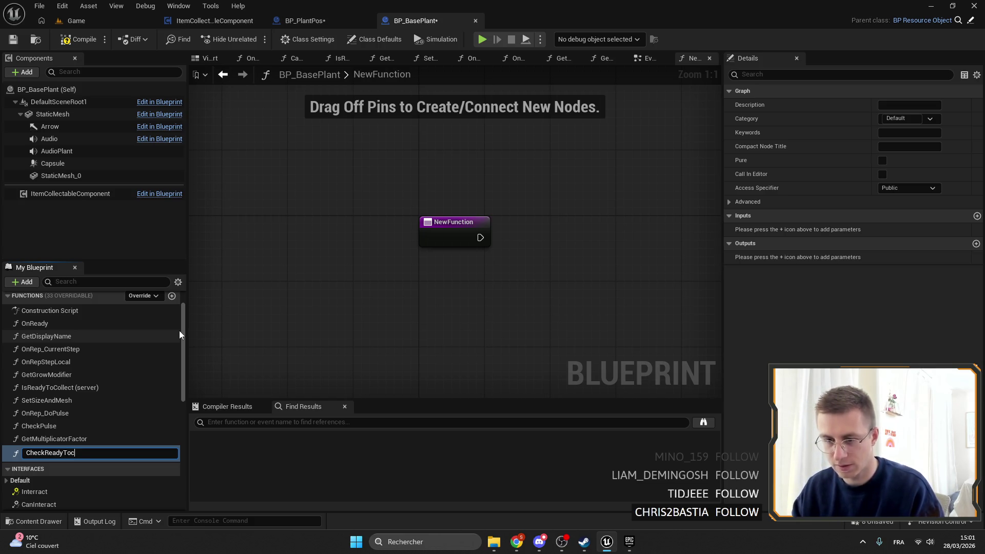
{"action": "type", "text": "ollect"}
{"action": "key", "text": "Return"}
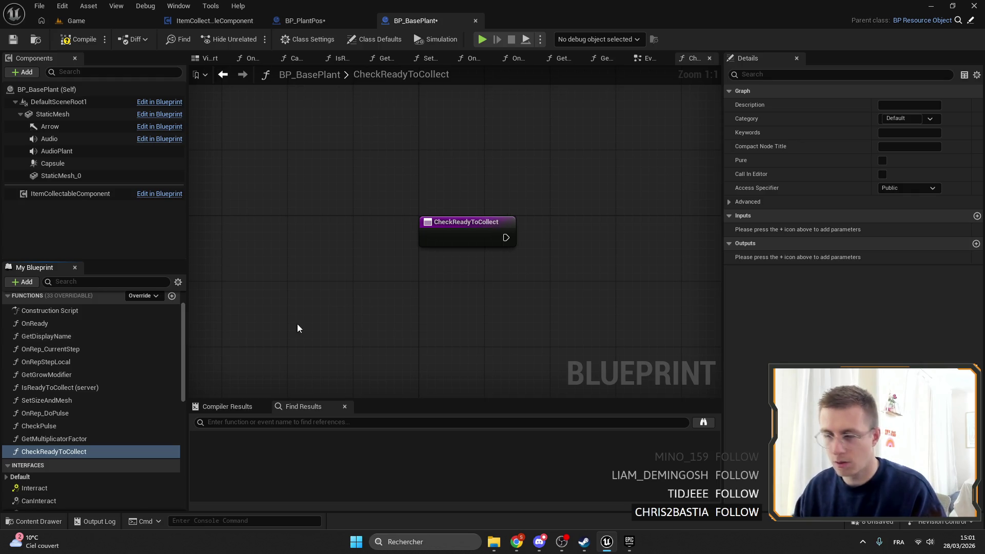
Step: Paste CanInteract's Current Step >= Max Step nodes and Branch into CheckReadyToCollect
{"action": "left_click", "coordinate": [648, 58]}
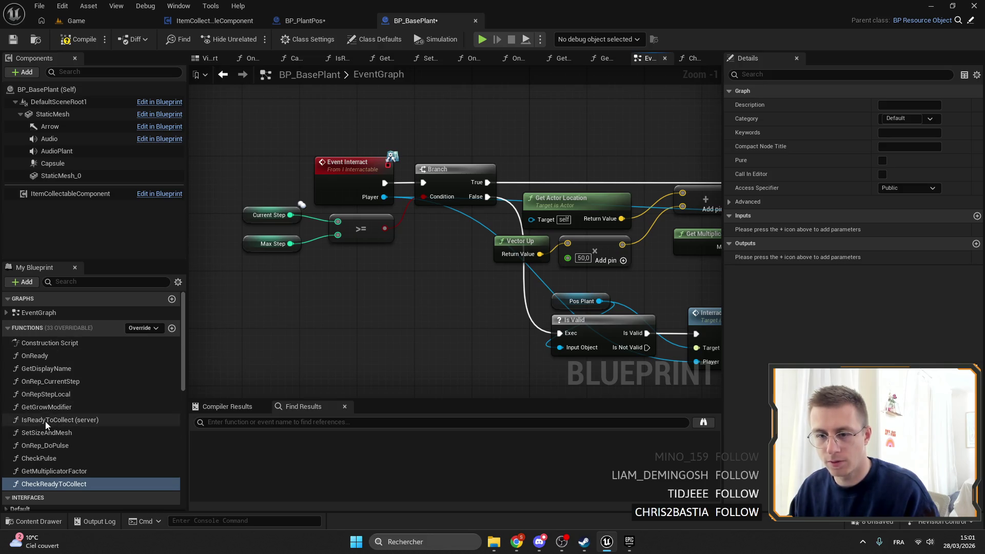
{"action": "scroll", "coordinate": [45, 423], "scroll_direction": "down", "scroll_amount": 3}
{"action": "double_click", "coordinate": [39, 468]}
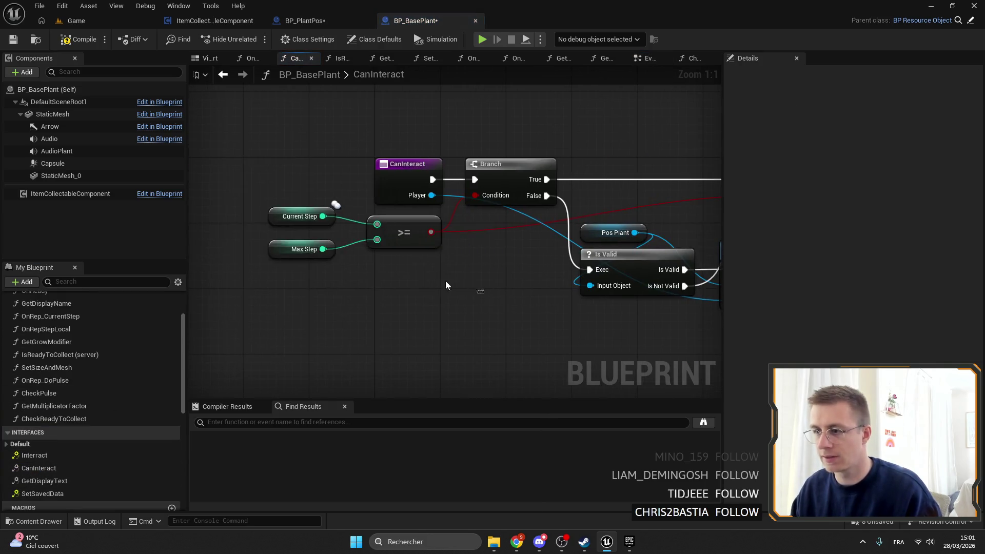
{"action": "left_click_drag", "start_coordinate": [468, 288], "coordinate": [318, 213]}
{"action": "left_click", "coordinate": [505, 170], "text": "ctrl"}
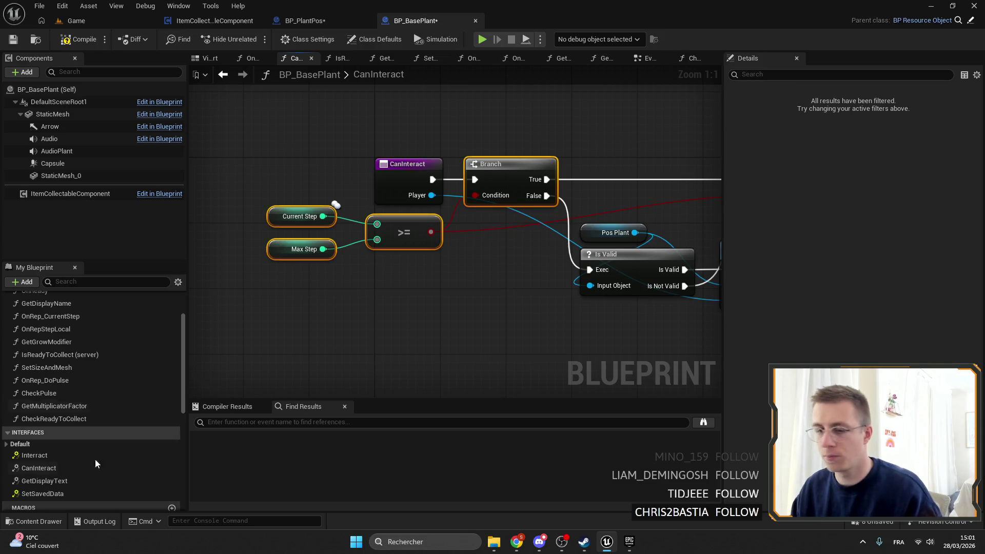
{"action": "scroll", "coordinate": [67, 437], "scroll_direction": "up", "scroll_amount": 3}
{"action": "double_click", "coordinate": [68, 485]}
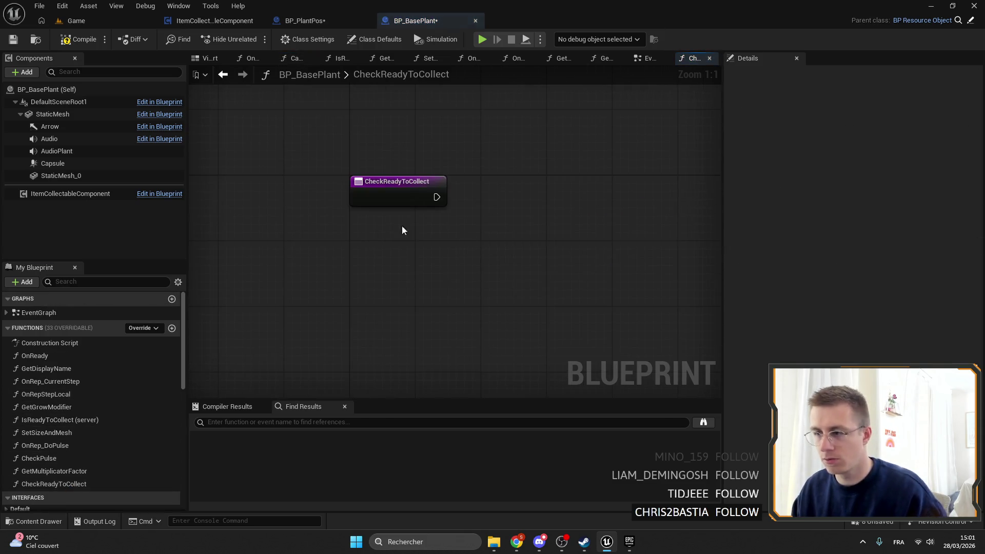
{"action": "key", "text": "ctrl+v"}
Step: Wire the entry to the pasted nodes and add a Boolean output named CanCollect
{"action": "left_click_drag", "start_coordinate": [437, 197], "coordinate": [670, 217]}
{"action": "left_click", "coordinate": [424, 209]}
{"action": "mouse_move", "coordinate": [403, 204]}
{"action": "left_mouse_down"}
{"action": "mouse_move", "coordinate": [646, 220]}
{"action": "mouse_move", "coordinate": [489, 192]}
{"action": "left_mouse_up"}
{"action": "left_click", "coordinate": [319, 185]}
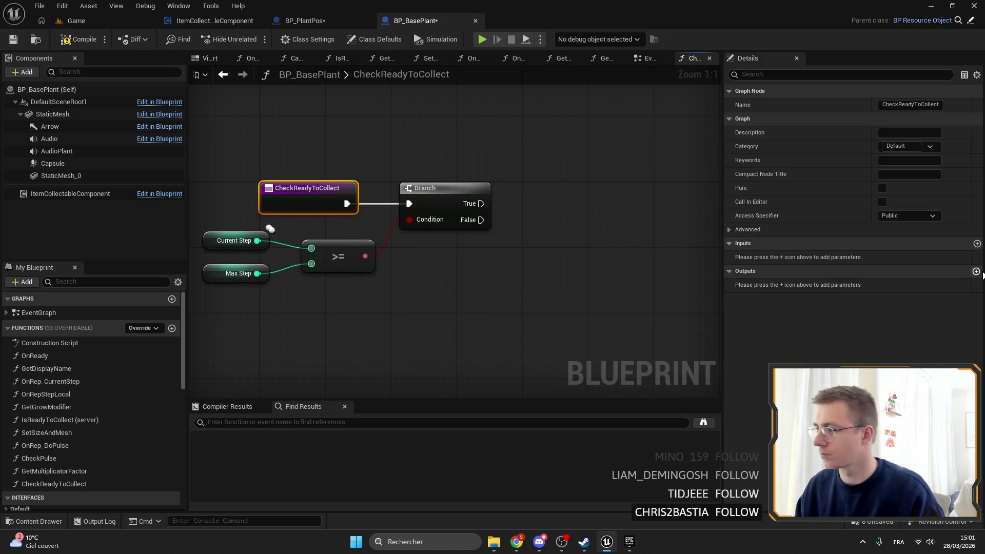
{"action": "left_click", "coordinate": [976, 272]}
{"action": "type", "text": "abNcOLLEC"}
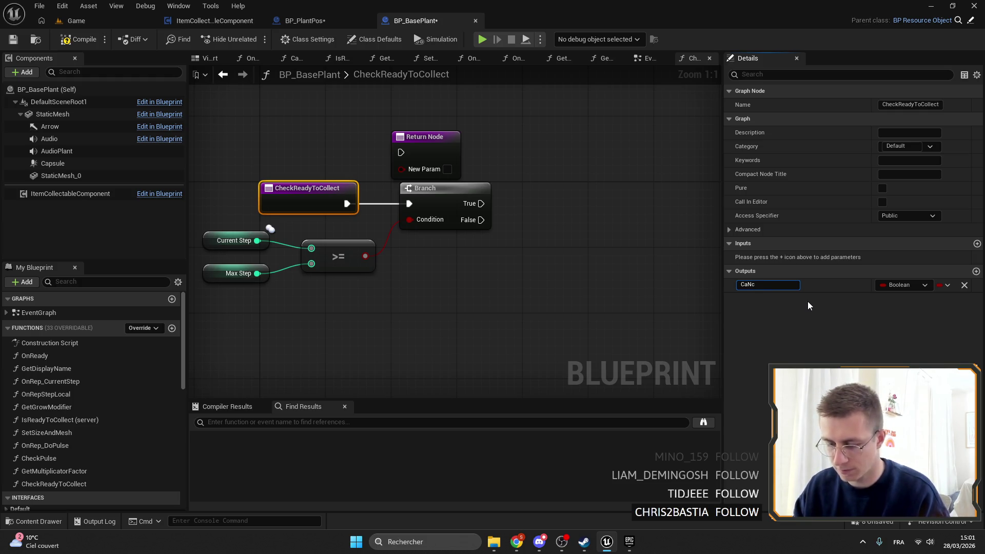
{"action": "key", "text": "BackSpace"}
{"action": "key", "text": "BackSpace"}
{"action": "key", "text": "BackSpace"}
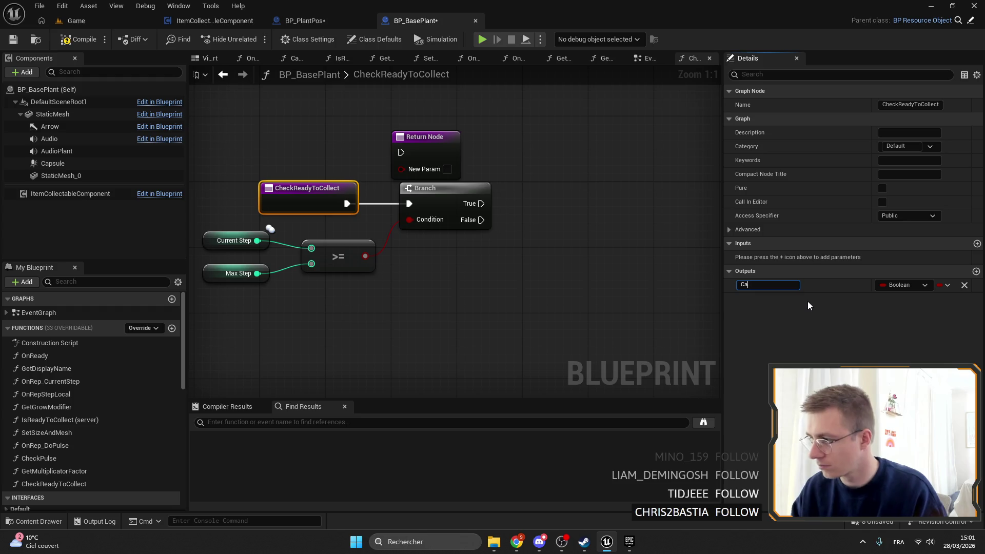
{"action": "type", "text": "nCollect"}
{"action": "key", "text": "Return"}
Step: Feed the >= result into CanCollect, delete the Branch, and connect entry straight to return
{"action": "left_click_drag", "start_coordinate": [420, 158], "coordinate": [576, 160]}
{"action": "left_click_drag", "start_coordinate": [364, 256], "coordinate": [557, 171]}
{"action": "left_click", "coordinate": [436, 188]}
{"action": "key", "text": "Delete"}
{"action": "mouse_move", "coordinate": [347, 203]}
{"action": "left_mouse_down"}
{"action": "mouse_move", "coordinate": [556, 154]}
{"action": "mouse_move", "coordinate": [481, 203]}
{"action": "mouse_move", "coordinate": [433, 195]}
{"action": "left_mouse_up"}
{"action": "left_click", "coordinate": [288, 198]}
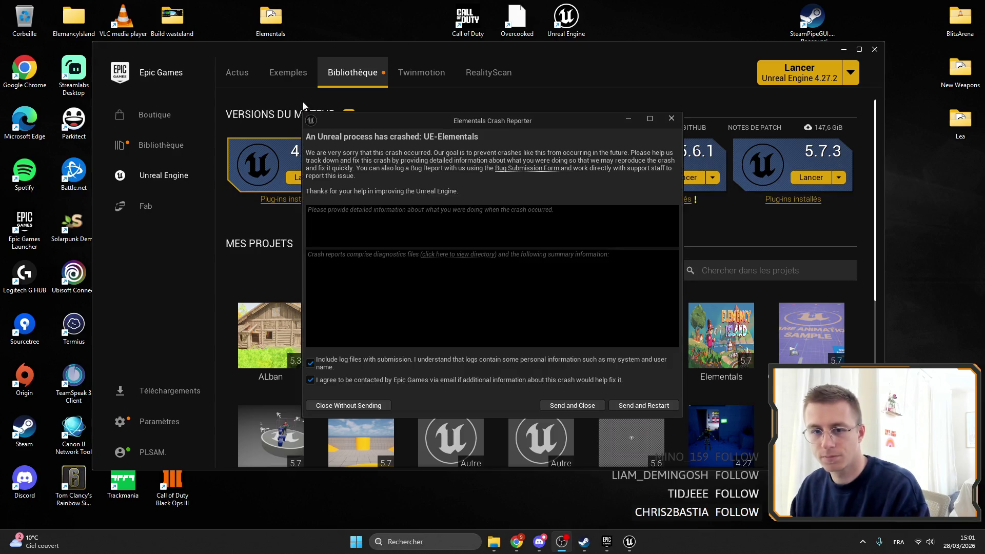
Step: Dismiss the Crash Reporter and choose Skip Restore for the autosaved packages
{"action": "left_click", "coordinate": [645, 409]}
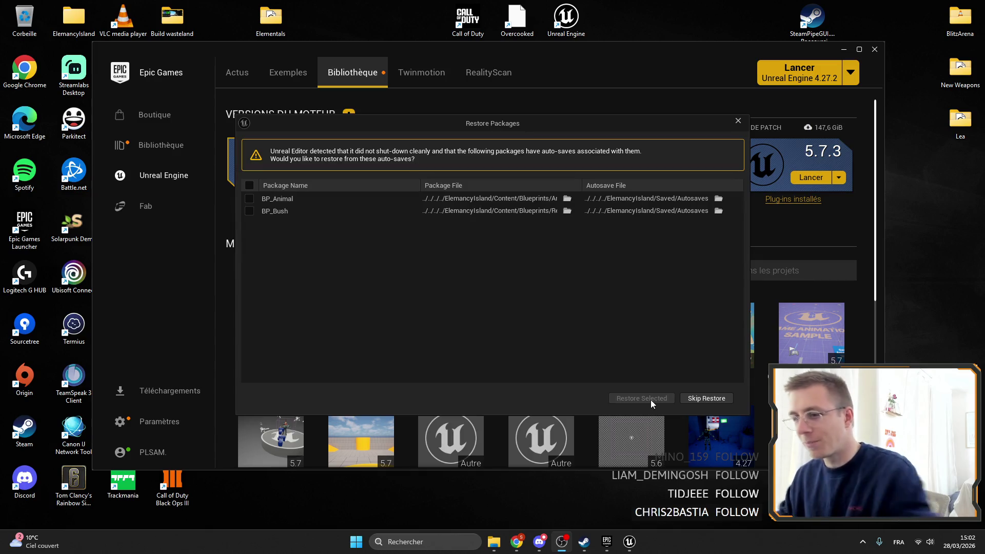
{"action": "left_click", "coordinate": [690, 398]}
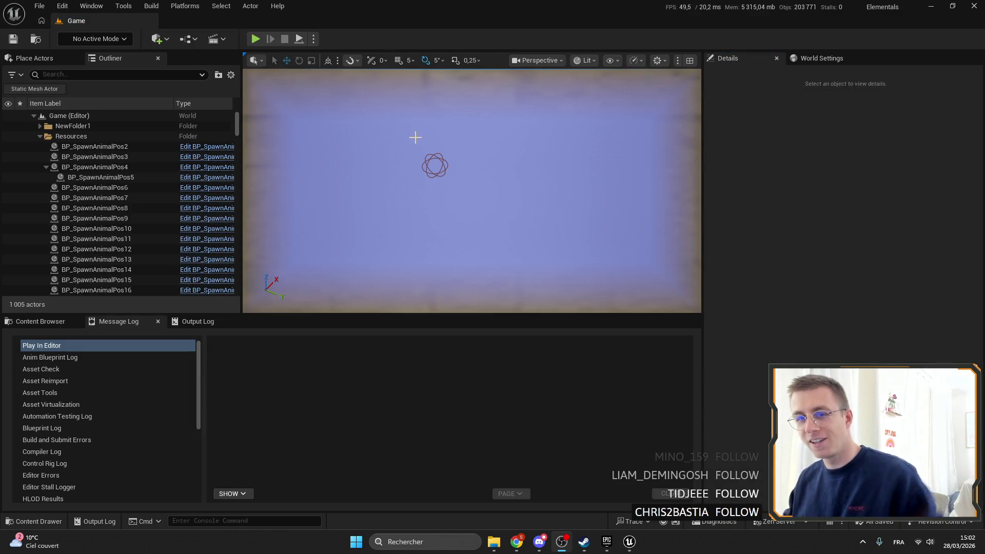
Step: Answer the reopen prompt, close the ItemCollectableComponent tab, and switch to BP_BasePlant
{"action": "left_click", "coordinate": [561, 282]}
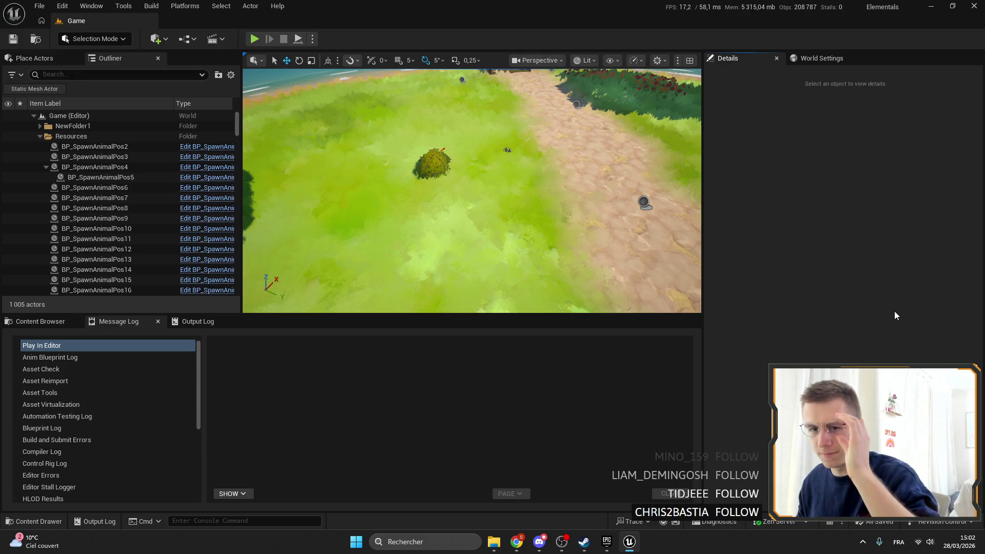
{"action": "key", "text": "alt+Tab"}
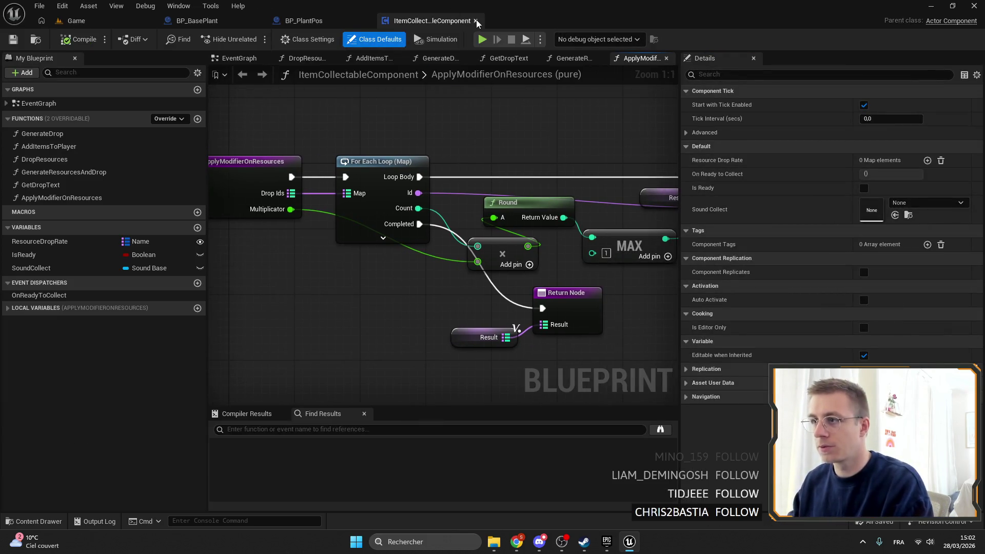
{"action": "middle_click", "coordinate": [372, 25]}
{"action": "left_click", "coordinate": [210, 21]}
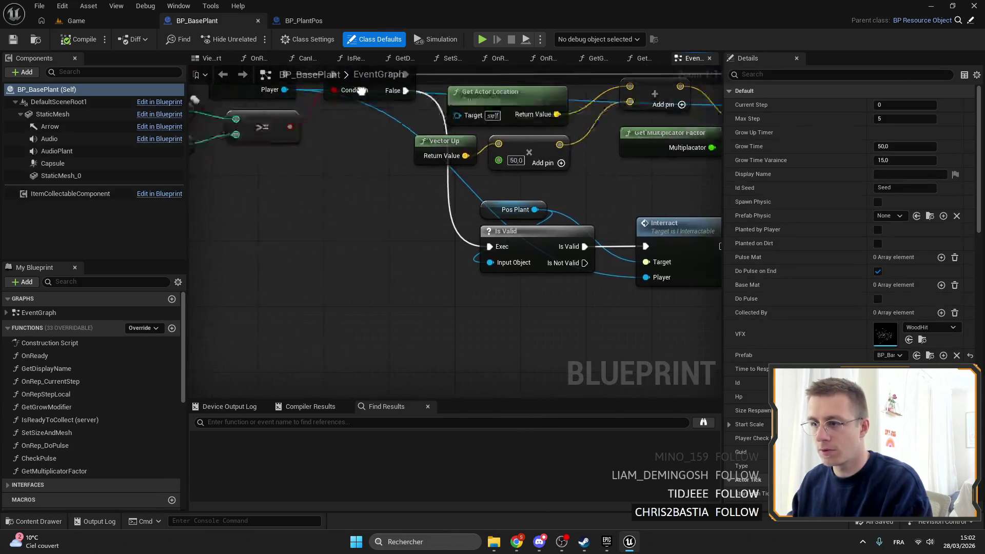
Step: Jump to the Interact event, select its Current Step >= Max Step nodes, and add a new function
{"action": "scroll", "coordinate": [81, 411], "scroll_direction": "down", "scroll_amount": 5}
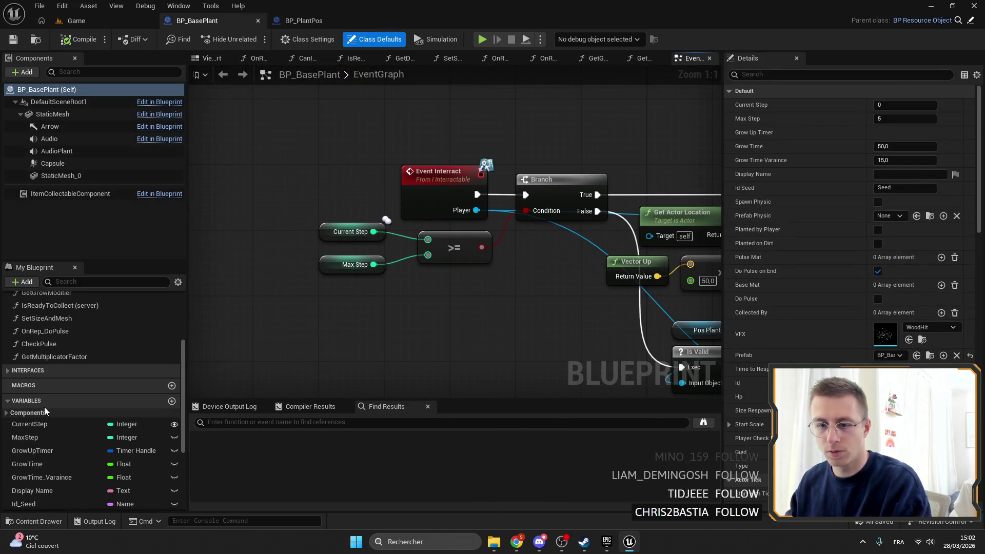
{"action": "left_click", "coordinate": [26, 375]}
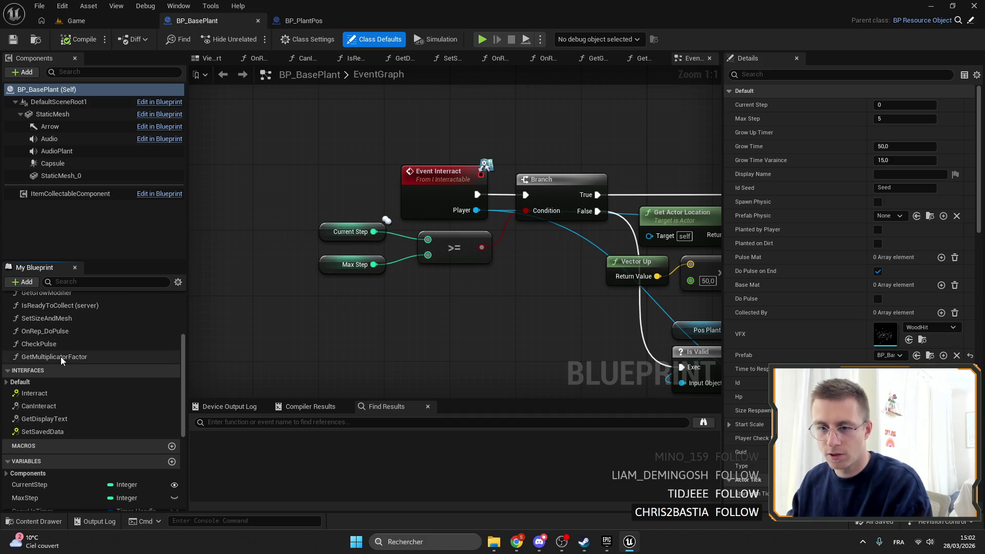
{"action": "double_click", "coordinate": [52, 393]}
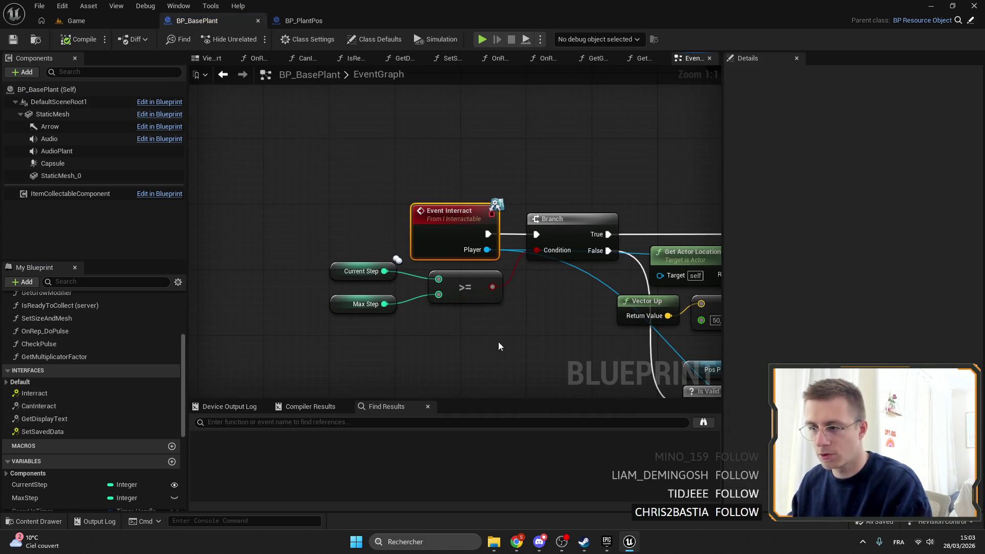
{"action": "left_click_drag", "start_coordinate": [504, 349], "coordinate": [366, 276]}
{"action": "left_click_drag", "start_coordinate": [516, 270], "coordinate": [386, 228]}
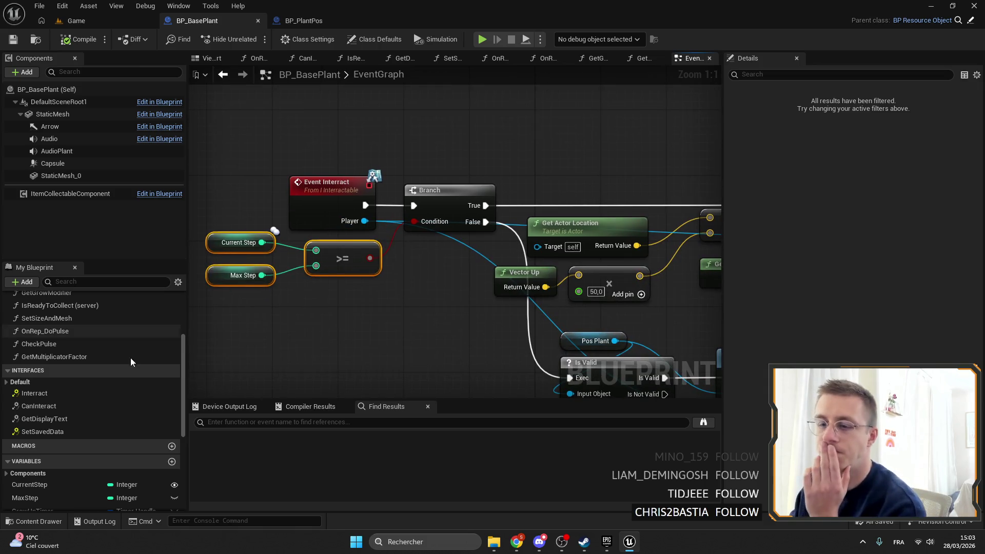
{"action": "scroll", "coordinate": [135, 369], "scroll_direction": "up", "scroll_amount": 3}
{"action": "left_click", "coordinate": [172, 296]}
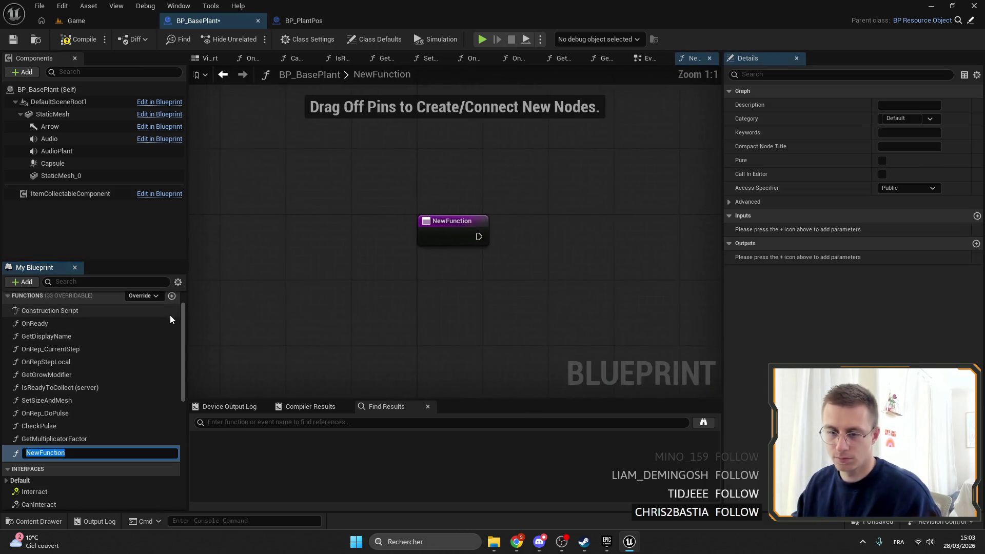
Step: Name the new function CheckCanCollect and paste the Current Step >= Max Step comparison
{"action": "type", "text": "CheckCan"}
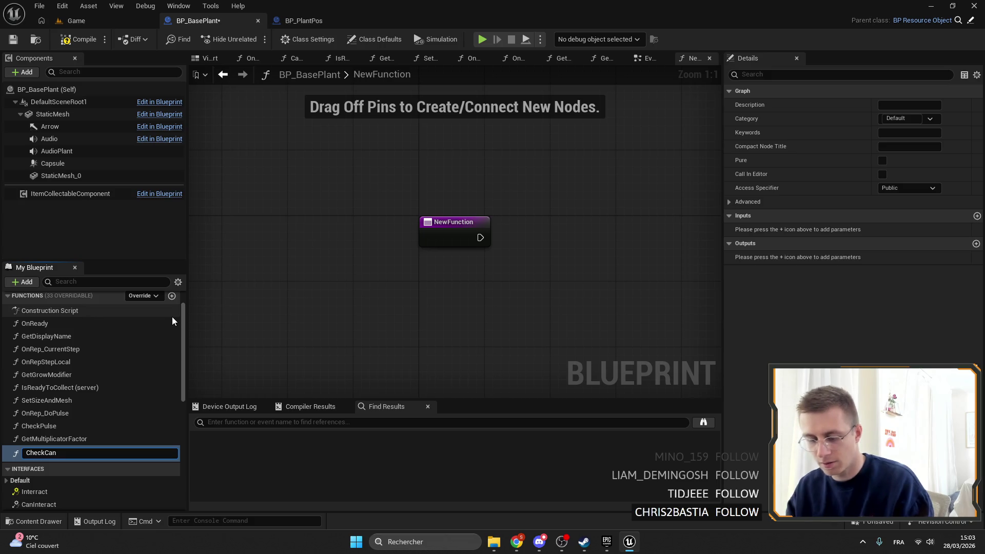
{"action": "type", "text": "Colel"}
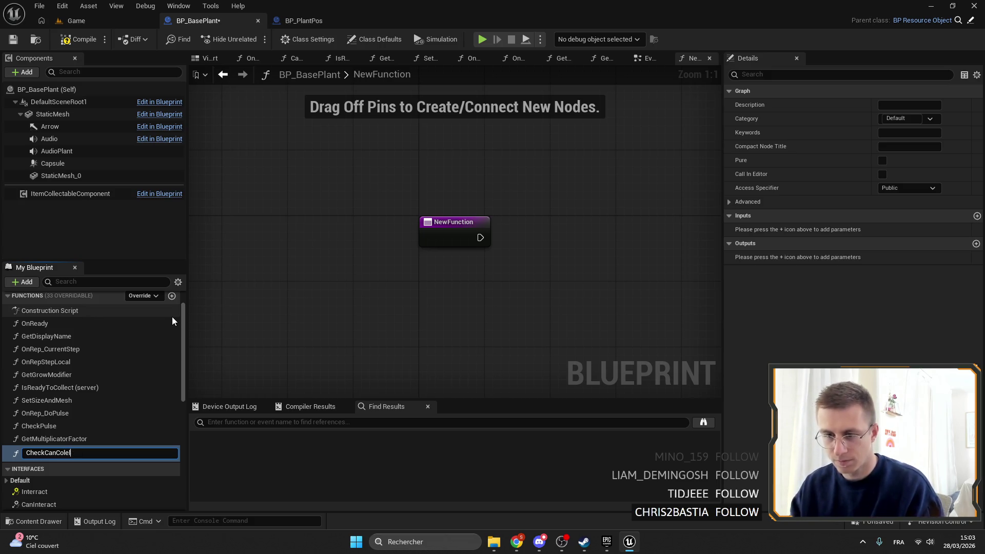
{"action": "key", "text": "Return"}
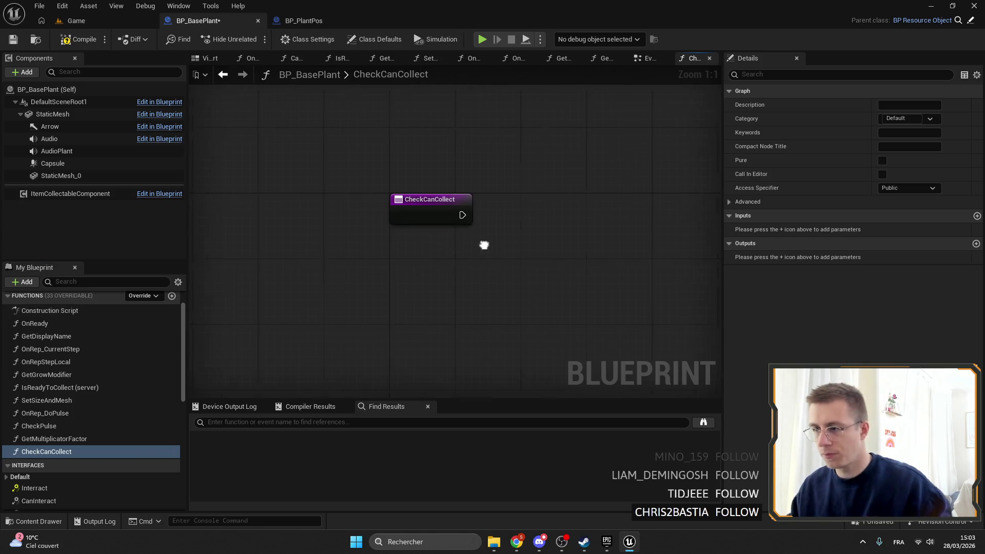
{"action": "key", "text": "ctrl+v"}
Step: Add a Boolean output Can, save, and place a Check Can Collect call in the EventGraph
{"action": "left_click", "coordinate": [409, 201]}
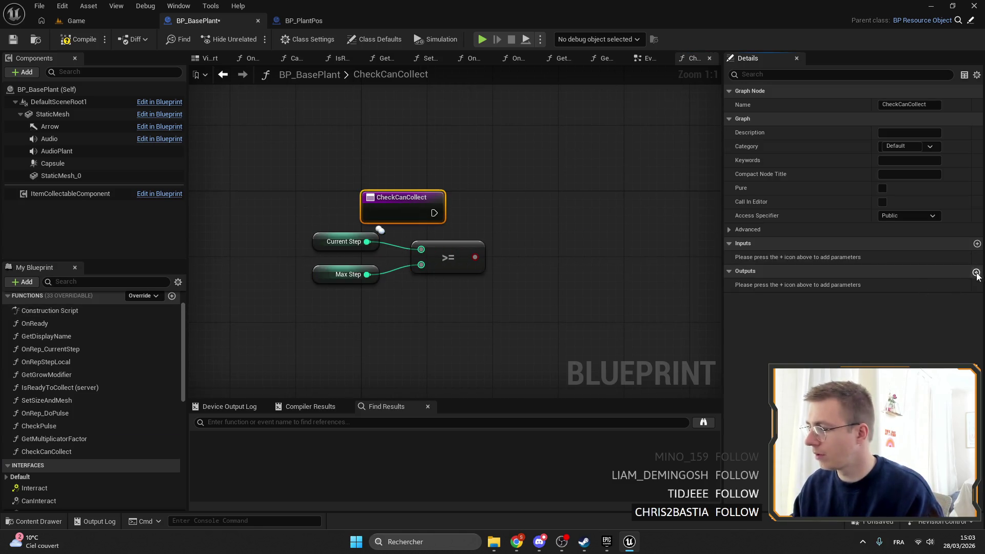
{"action": "left_click", "coordinate": [976, 270]}
{"action": "left_click", "coordinate": [784, 284]}
{"action": "type", "text": "an"}
{"action": "key", "text": "Return"}
{"action": "key", "text": "ctrl+s"}
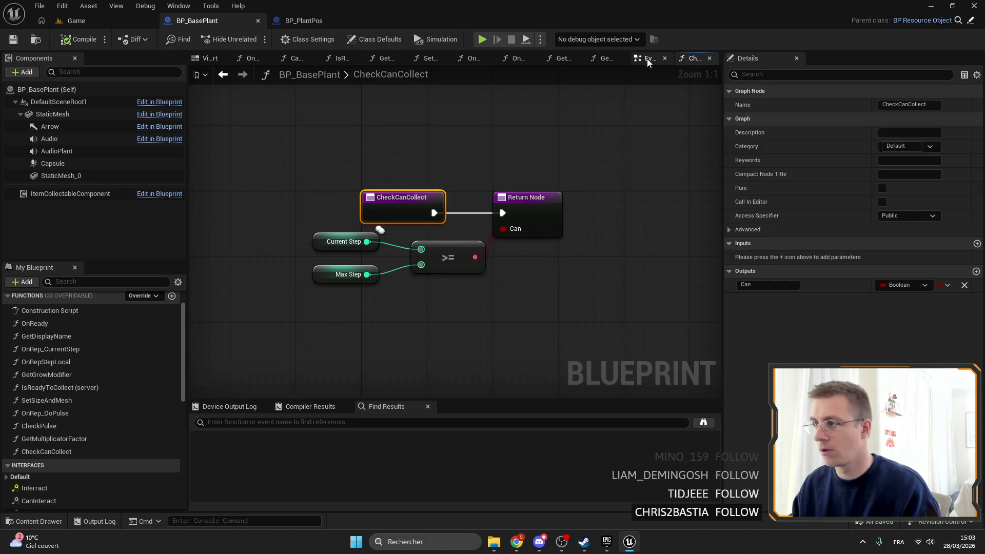
{"action": "left_click", "coordinate": [647, 59]}
{"action": "mouse_move", "coordinate": [46, 452]}
{"action": "left_mouse_down"}
{"action": "mouse_move", "coordinate": [154, 390]}
{"action": "mouse_move", "coordinate": [365, 318]}
{"action": "mouse_move", "coordinate": [205, 233]}
{"action": "left_mouse_up"}
{"action": "key", "text": "Delete"}
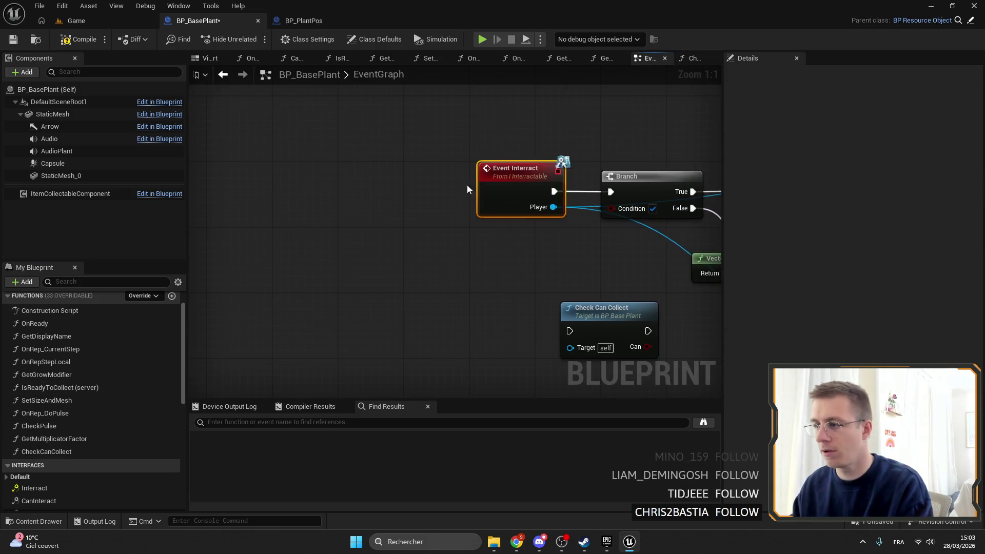
Step: Put Check Can Collect between Event Interact and Branch, feeding Can into the Condition
{"action": "left_click_drag", "start_coordinate": [507, 187], "coordinate": [413, 187]}
{"action": "left_click_drag", "start_coordinate": [637, 319], "coordinate": [578, 165]}
{"action": "left_click_drag", "start_coordinate": [456, 191], "coordinate": [511, 191]}
{"action": "mouse_move", "coordinate": [569, 169]}
{"action": "left_mouse_down"}
{"action": "mouse_move", "coordinate": [559, 181]}
{"action": "mouse_move", "coordinate": [611, 192]}
{"action": "left_mouse_up"}
{"action": "left_click_drag", "start_coordinate": [501, 198], "coordinate": [538, 199]}
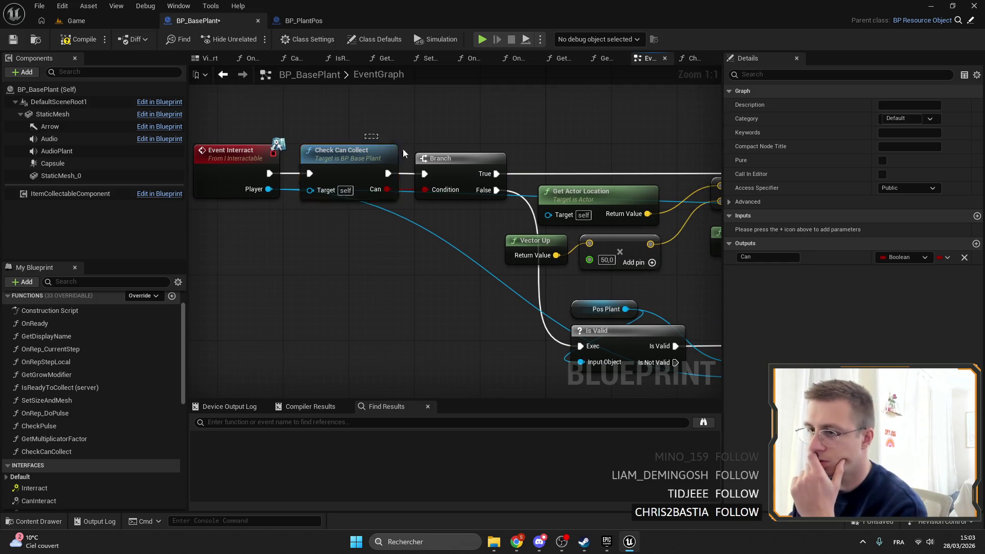
{"action": "left_click", "coordinate": [360, 118]}
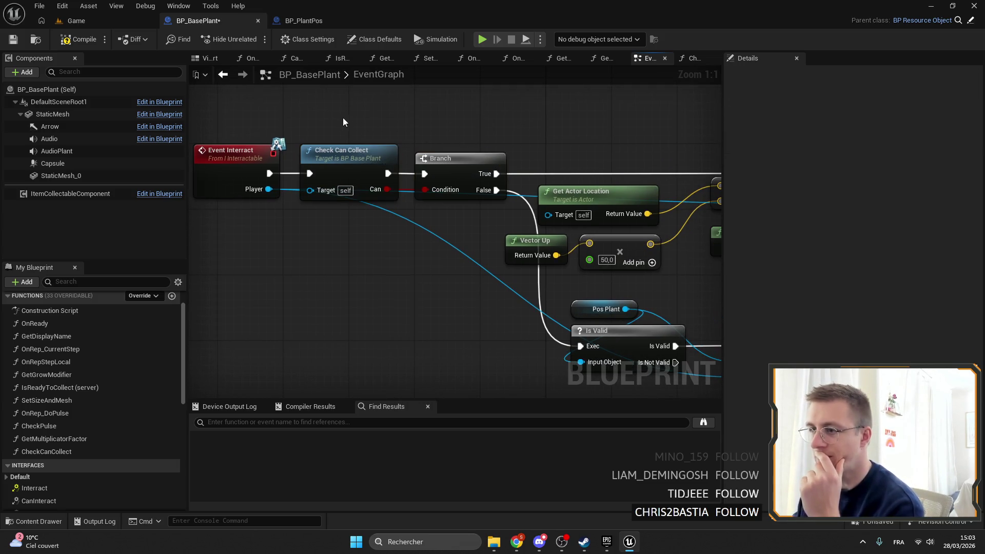
Step: Tidy the Event Interact chain, shifting the downstream node chain down and right
{"action": "left_click_drag", "start_coordinate": [442, 156], "coordinate": [458, 155]}
{"action": "left_click", "coordinate": [227, 186]}
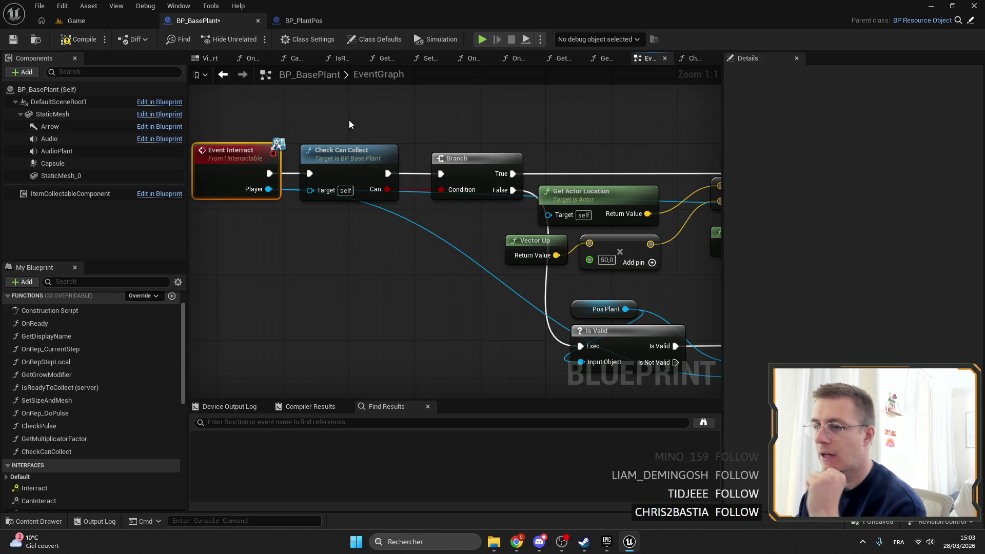
{"action": "left_click_drag", "start_coordinate": [230, 114], "coordinate": [354, 144]}
{"action": "left_click", "coordinate": [418, 128]}
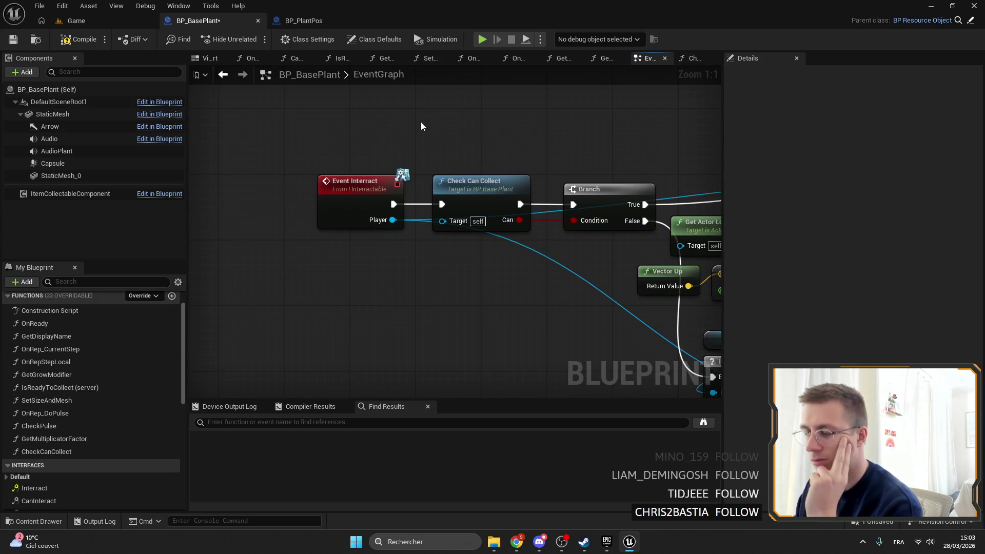
{"action": "left_click_drag", "start_coordinate": [459, 130], "coordinate": [501, 155]}
{"action": "left_click", "coordinate": [325, 196]}
{"action": "scroll", "coordinate": [264, 161], "scroll_direction": "down", "scroll_amount": 4}
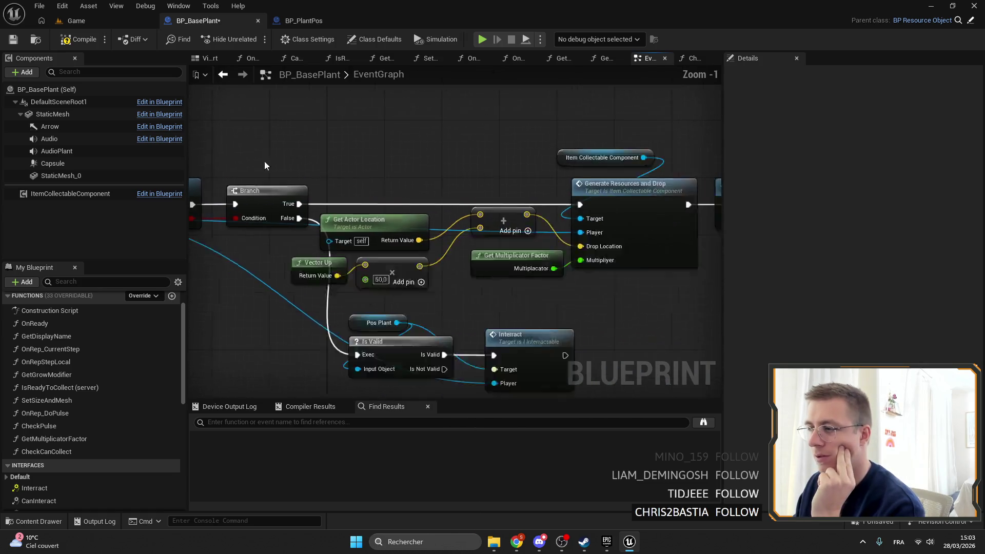
{"action": "left_click_drag", "start_coordinate": [292, 159], "coordinate": [680, 121]}
{"action": "scroll", "coordinate": [496, 222], "scroll_direction": "down", "scroll_amount": 1}
{"action": "mouse_move", "coordinate": [496, 222]}
{"action": "left_mouse_down"}
{"action": "mouse_move", "coordinate": [496, 278]}
{"action": "mouse_move", "coordinate": [231, 149]}
{"action": "left_mouse_up"}
{"action": "left_click", "coordinate": [495, 279]}
{"action": "mouse_move", "coordinate": [522, 191]}
{"action": "left_mouse_down"}
{"action": "mouse_move", "coordinate": [557, 195]}
{"action": "mouse_move", "coordinate": [545, 311]}
{"action": "left_mouse_up"}
{"action": "scroll", "coordinate": [545, 310], "scroll_direction": "up", "scroll_amount": 2}
{"action": "left_click_drag", "start_coordinate": [535, 212], "coordinate": [429, 230]}
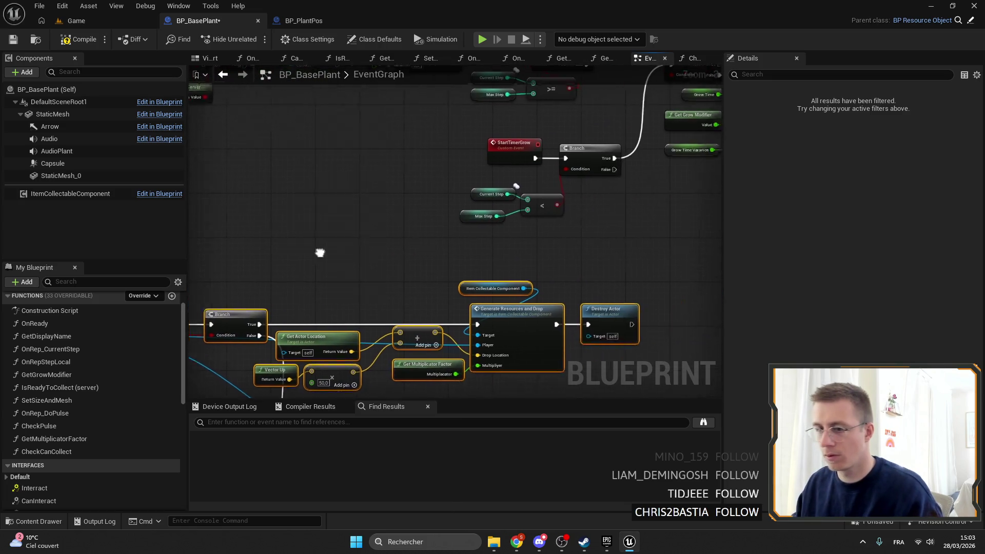
{"action": "mouse_move", "coordinate": [424, 340]}
{"action": "left_mouse_down"}
{"action": "mouse_move", "coordinate": [562, 272]}
{"action": "mouse_move", "coordinate": [614, 221]}
{"action": "mouse_move", "coordinate": [677, 219]}
{"action": "left_mouse_up"}
Step: Tick Pure for CheckCanCollect in Details and open its function graph
{"action": "left_click", "coordinate": [361, 202]}
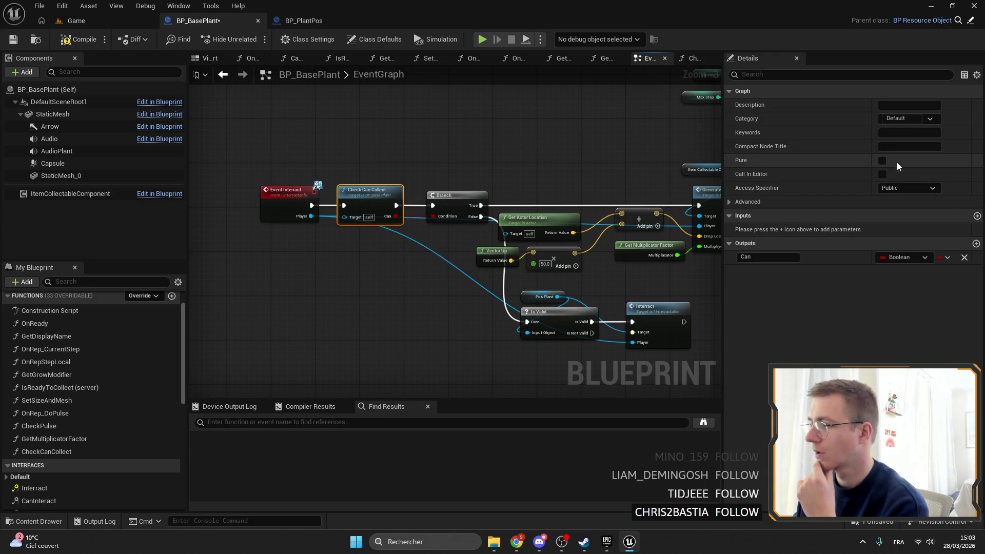
{"action": "left_click", "coordinate": [882, 160]}
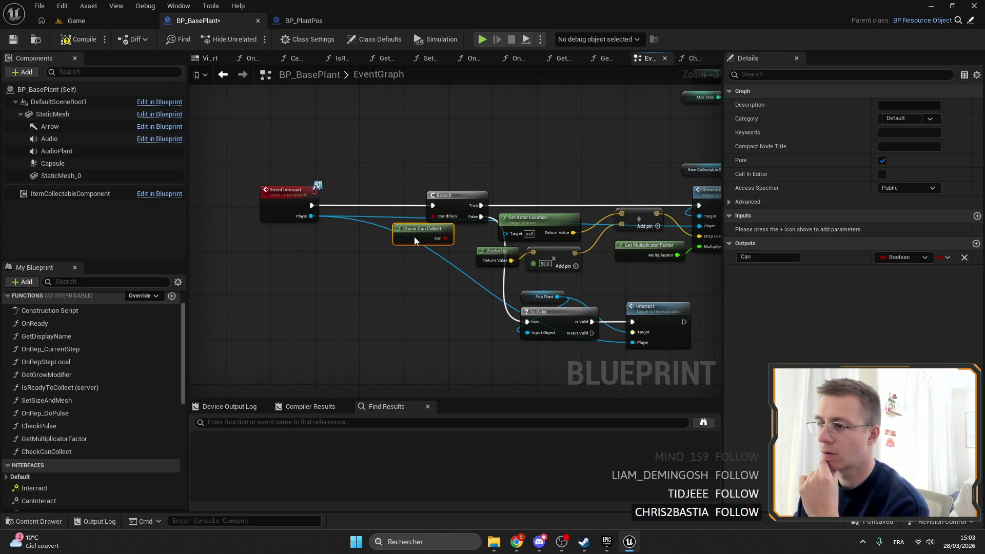
{"action": "left_click_drag", "start_coordinate": [414, 241], "coordinate": [421, 241]}
{"action": "left_click_drag", "start_coordinate": [293, 202], "coordinate": [370, 205]}
{"action": "left_click", "coordinate": [409, 240]}
{"action": "left_click_drag", "start_coordinate": [624, 172], "coordinate": [435, 232]}
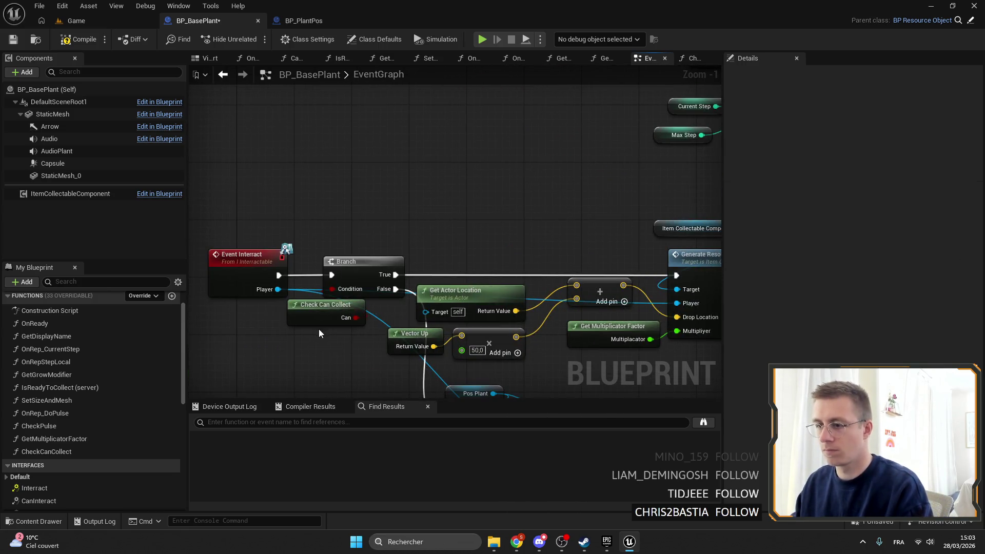
{"action": "double_click", "coordinate": [319, 316]}
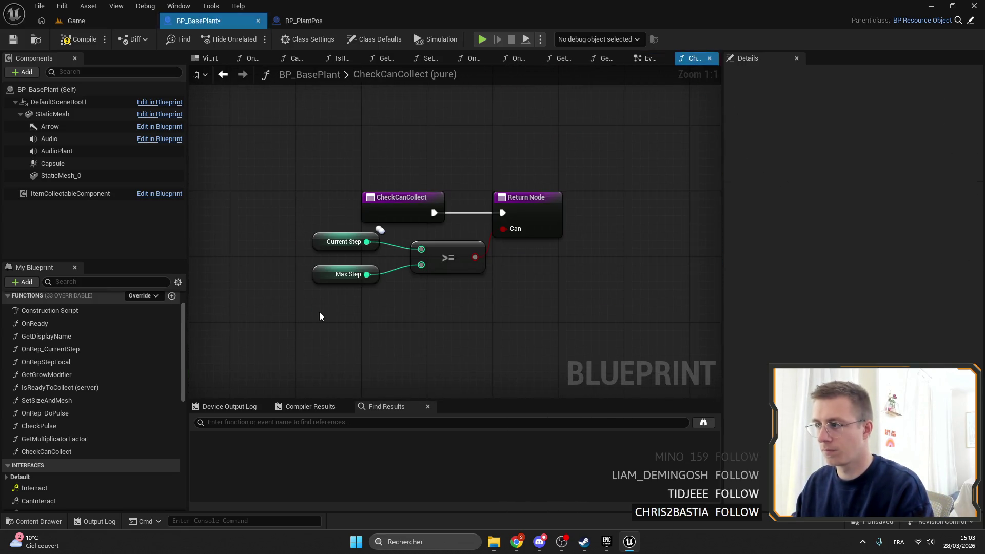
Step: Frame BP_BasePlant's EventGraph on the Event Interact, Pos Plant, Is Valid and Interact chain
{"action": "left_click", "coordinate": [649, 58]}
{"action": "scroll", "coordinate": [598, 199], "scroll_direction": "down", "scroll_amount": 2}
{"action": "scroll", "coordinate": [407, 213], "scroll_direction": "up", "scroll_amount": 2}
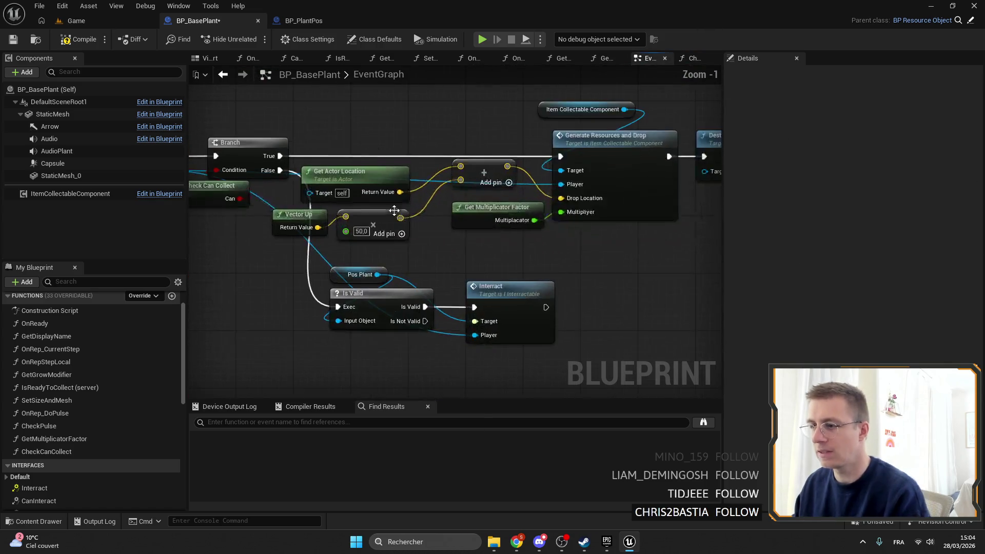
{"action": "mouse_move", "coordinate": [406, 213]}
{"action": "left_mouse_down"}
{"action": "mouse_move", "coordinate": [231, 169]}
{"action": "mouse_move", "coordinate": [212, 128]}
{"action": "left_mouse_up"}
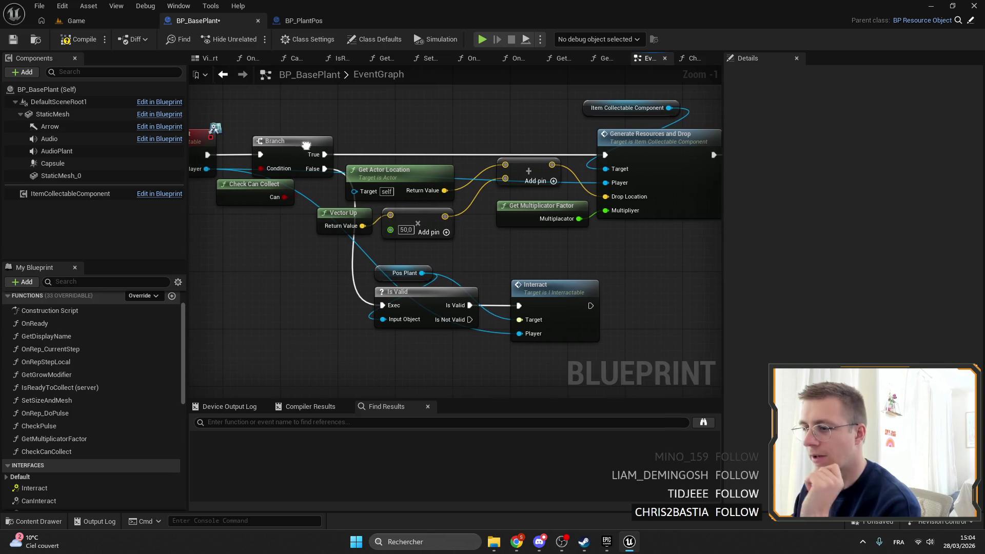
{"action": "mouse_move", "coordinate": [488, 218]}
{"action": "left_mouse_down"}
{"action": "mouse_move", "coordinate": [618, 282]}
{"action": "mouse_move", "coordinate": [583, 282]}
{"action": "left_mouse_up"}
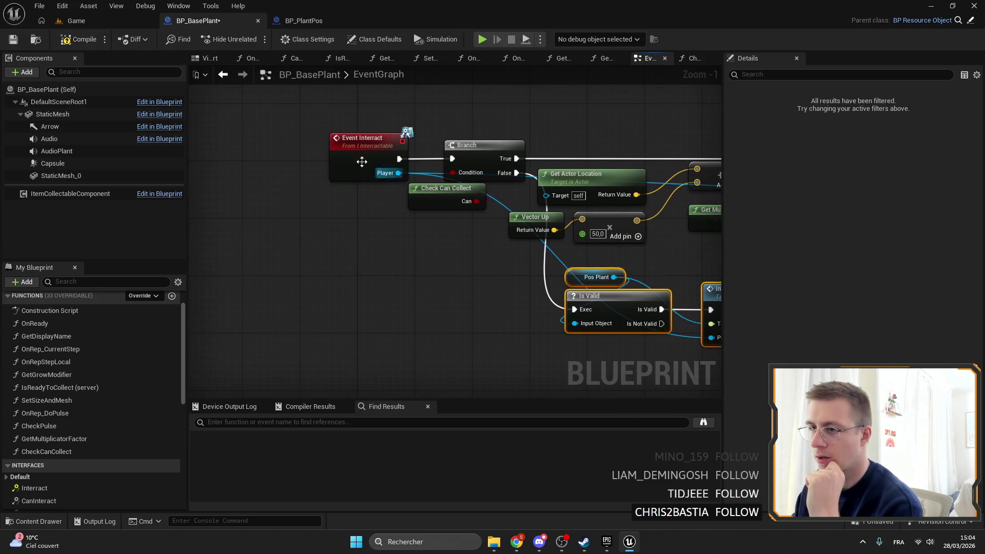
{"action": "left_click", "coordinate": [381, 174]}
Step: Compile and save BP_BasePlant, then return to the Game level's content assets
{"action": "left_click", "coordinate": [15, 38]}
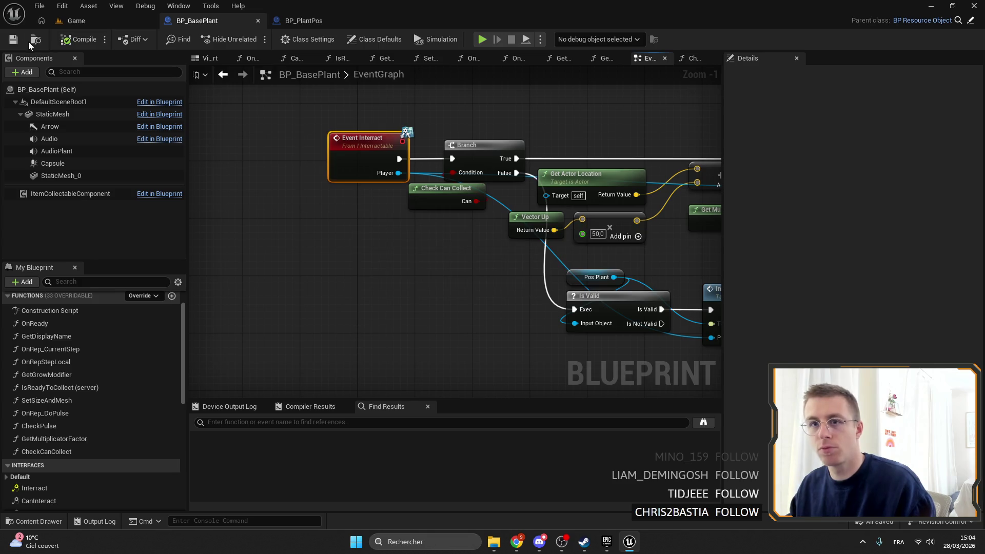
{"action": "left_click", "coordinate": [100, 21]}
{"action": "left_click", "coordinate": [40, 321]}
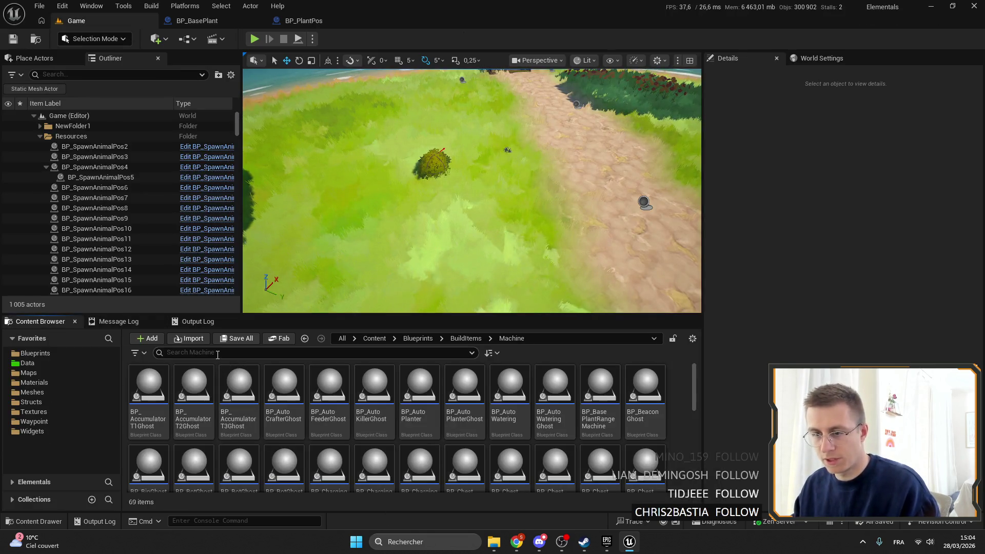
Step: Search 'interract', open I_Interractable from Blueprints, dock it, and select its Interact function
{"action": "type", "text": "interract"}
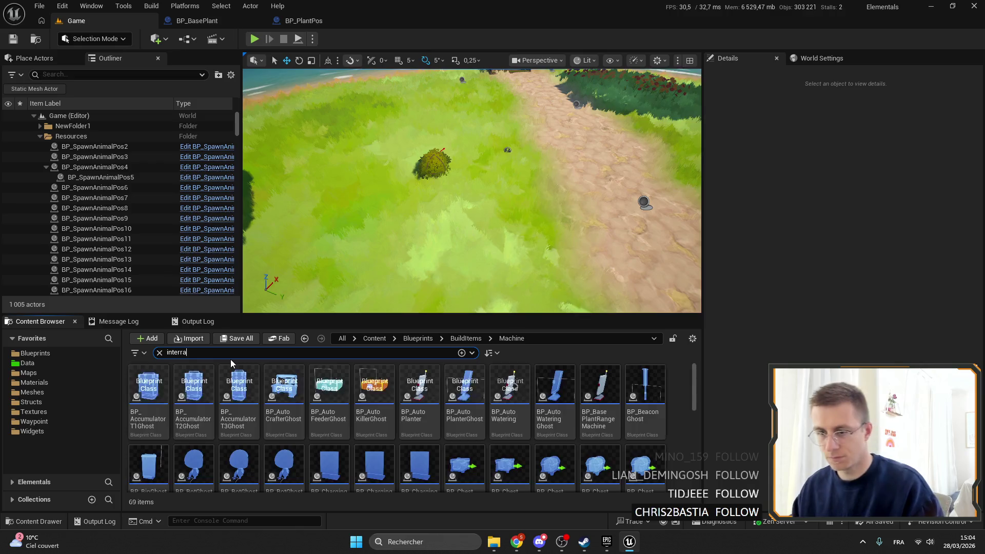
{"action": "left_click", "coordinate": [35, 353]}
{"action": "left_click", "coordinate": [151, 395]}
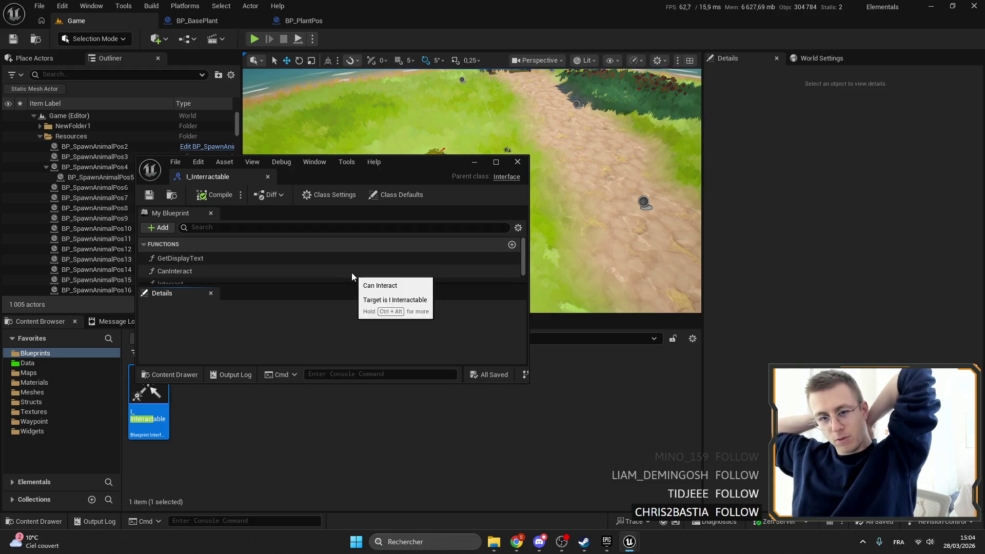
{"action": "mouse_move", "coordinate": [198, 180]}
{"action": "left_mouse_down"}
{"action": "mouse_move", "coordinate": [401, 41]}
{"action": "mouse_move", "coordinate": [402, 27]}
{"action": "left_mouse_up"}
{"action": "left_click", "coordinate": [77, 128]}
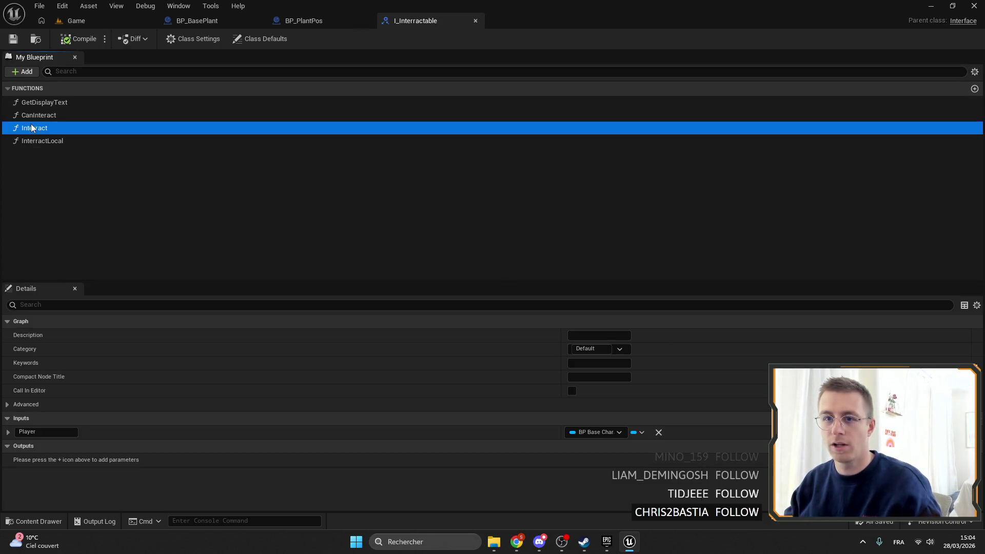
Step: Add a Boolean input named EnableRecursivity to Interact and compile the I_Interractable interface
{"action": "left_click", "coordinate": [964, 418]}
{"action": "key", "text": "ctrl+a"}
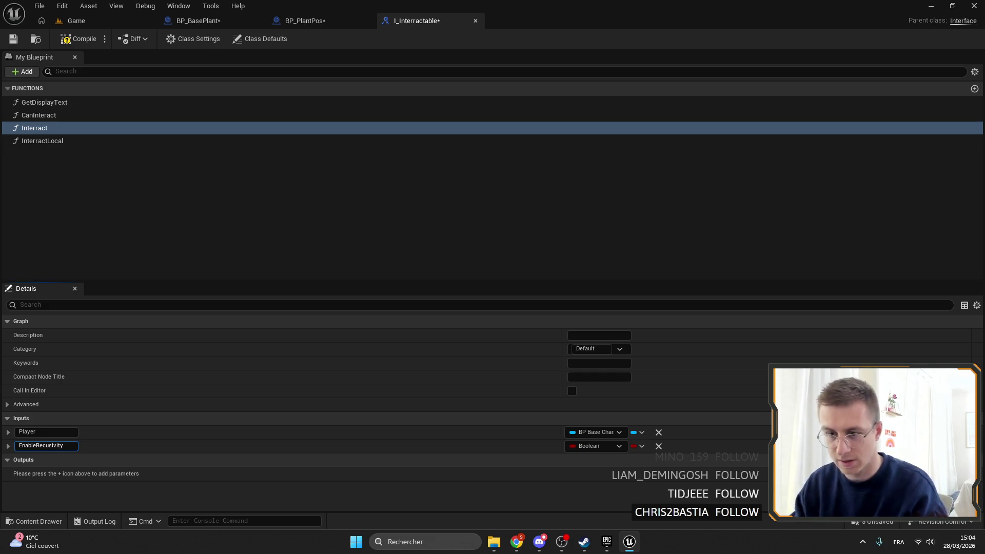
{"action": "left_click", "coordinate": [47, 446]}
{"action": "type", "text": "r"}
{"action": "key", "text": "Return"}
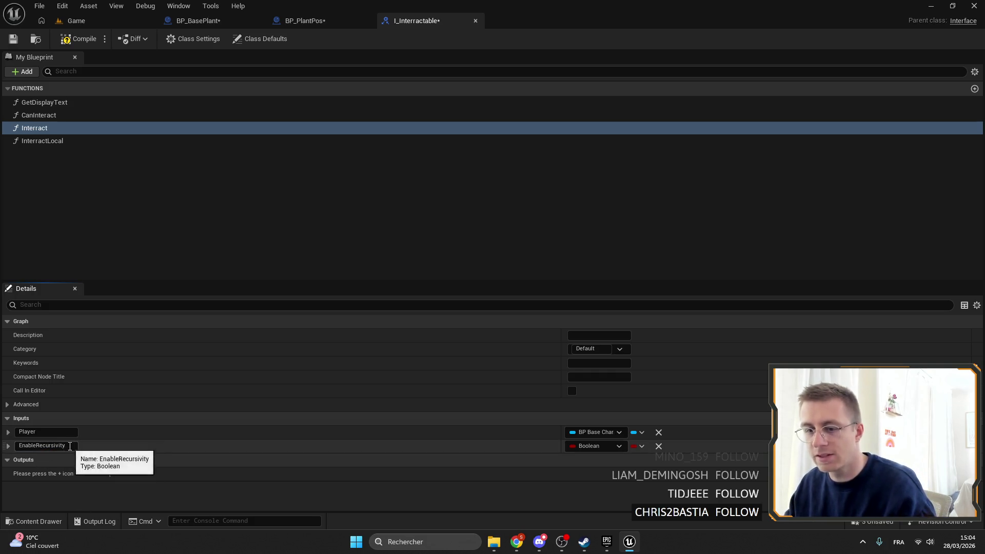
{"action": "left_click", "coordinate": [41, 445]}
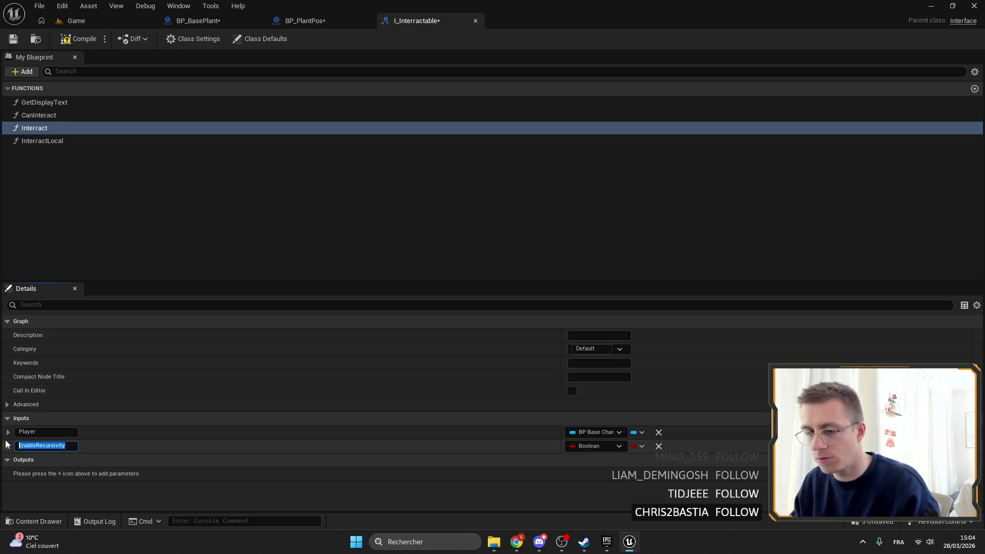
{"action": "left_click", "coordinate": [19, 39]}
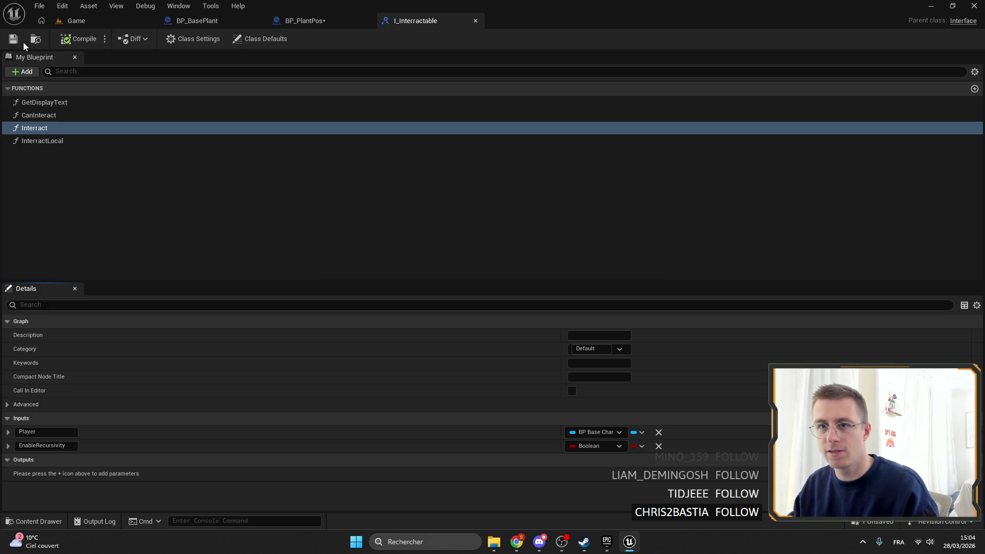
{"action": "double_click", "coordinate": [52, 116]}
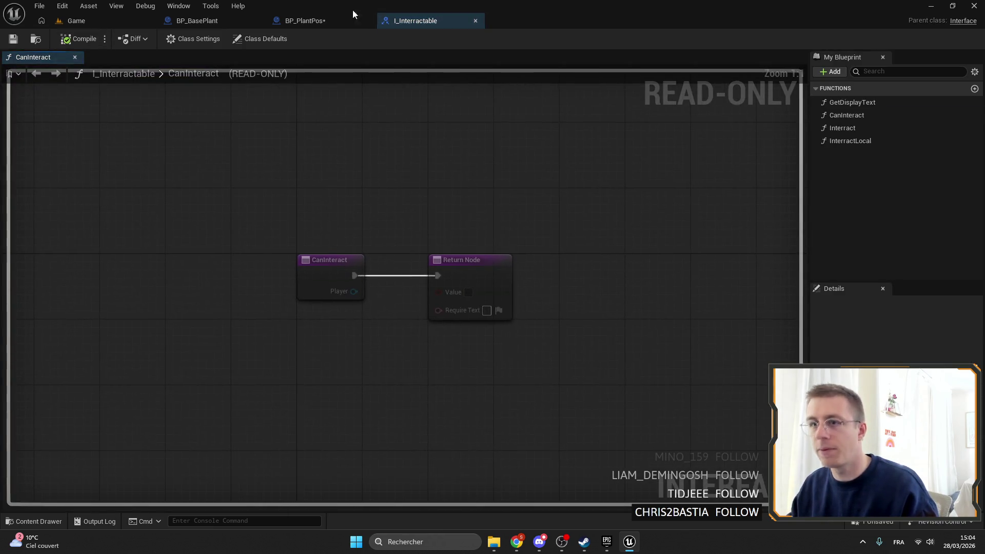
Step: Reopen I_Interractable, give CanInteract an Enable Recursivity input, then compile and save
{"action": "left_click", "coordinate": [475, 21]}
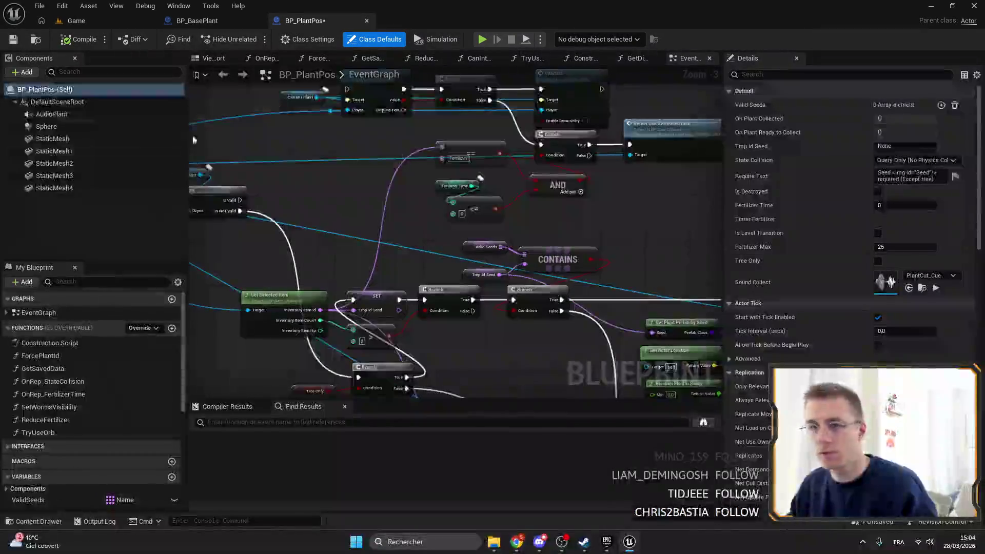
{"action": "left_click", "coordinate": [98, 22]}
{"action": "double_click", "coordinate": [156, 379]}
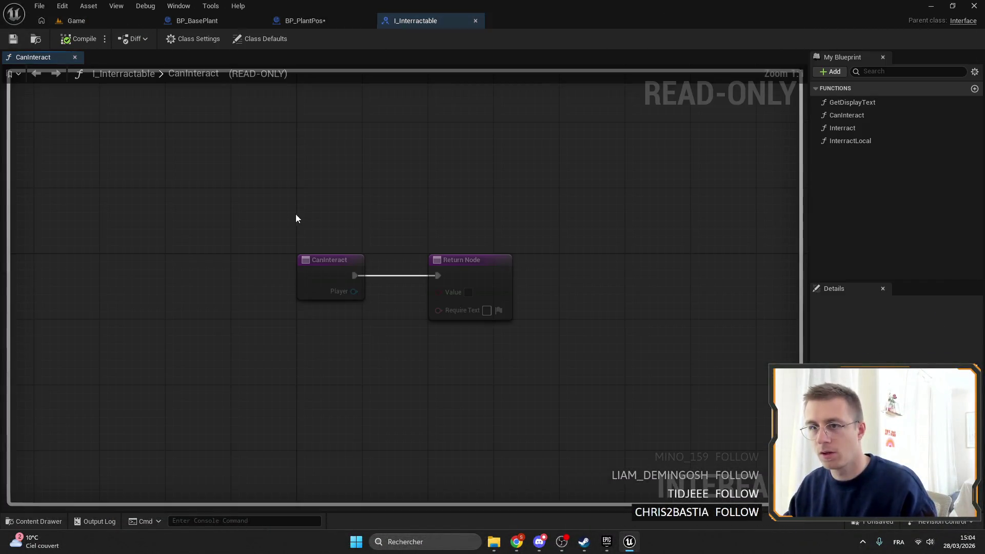
{"action": "left_click", "coordinate": [865, 114]}
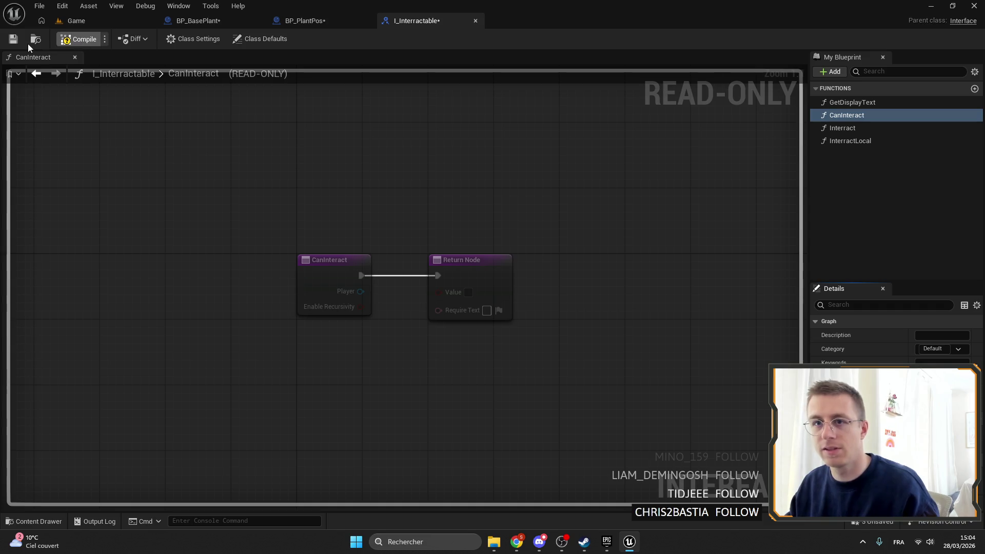
{"action": "key", "text": "F7"}
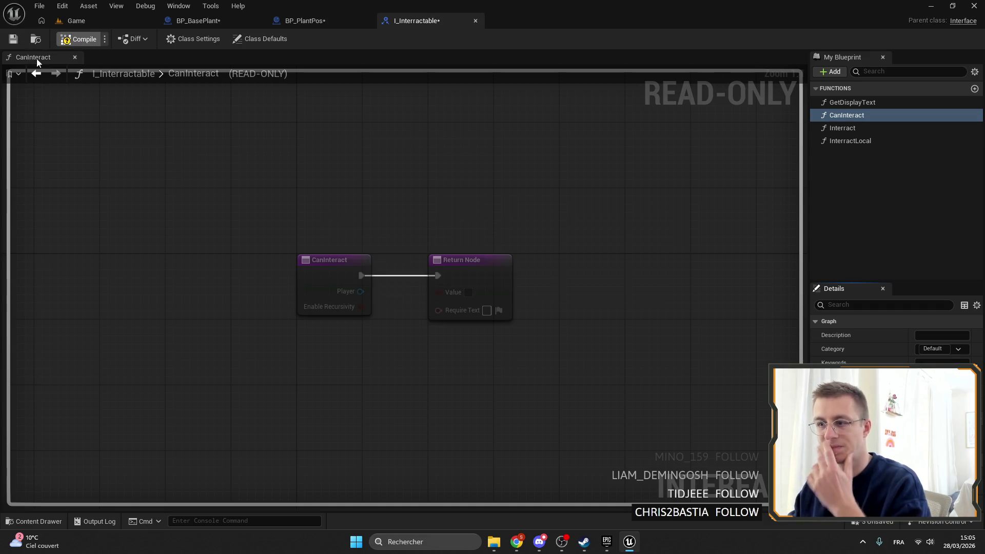
{"action": "left_click", "coordinate": [14, 41]}
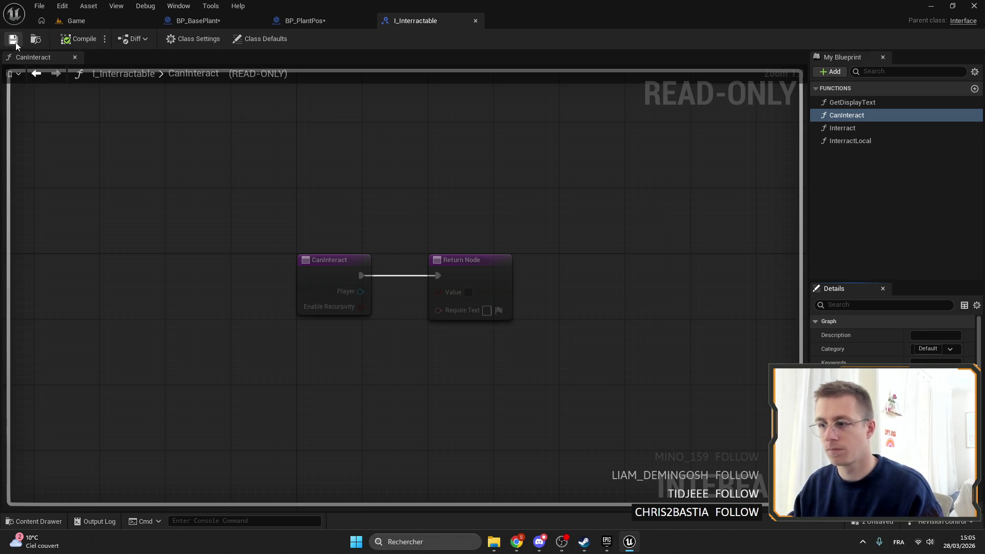
Step: Check the Interact function, save the interface again, and open the InteractLocal graph
{"action": "left_click", "coordinate": [337, 26]}
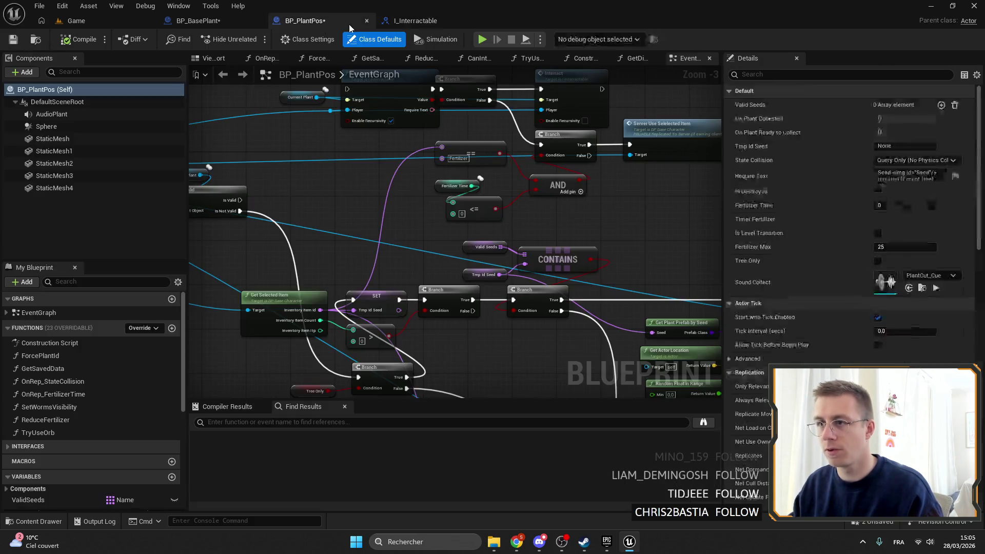
{"action": "left_click", "coordinate": [415, 21]}
{"action": "left_click", "coordinate": [882, 131]}
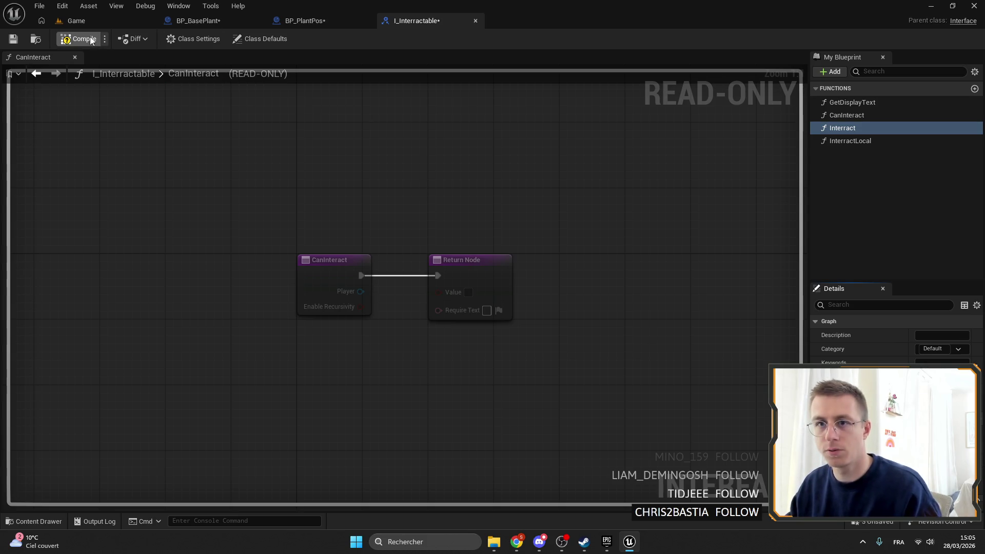
{"action": "left_click", "coordinate": [10, 38]}
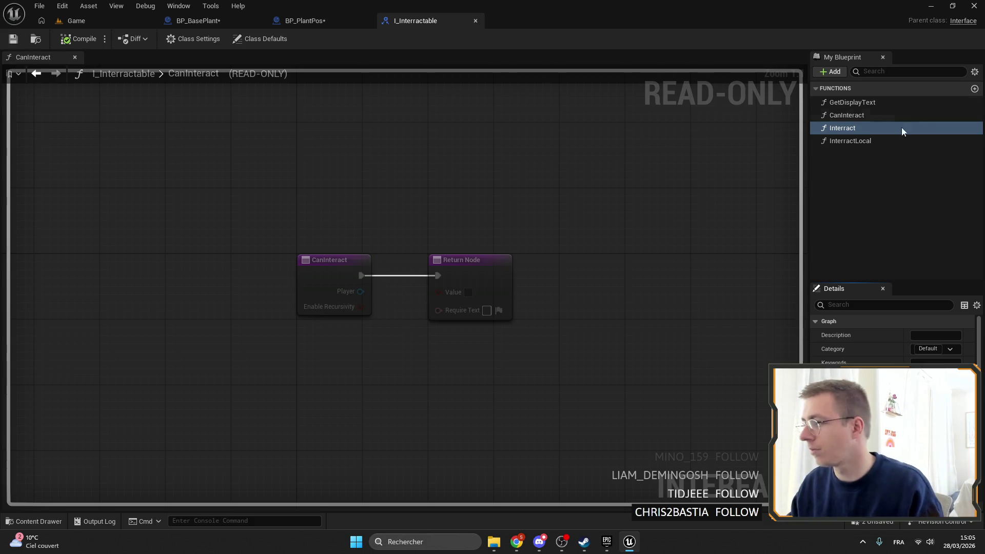
{"action": "double_click", "coordinate": [866, 140]}
{"action": "left_click", "coordinate": [428, 285]}
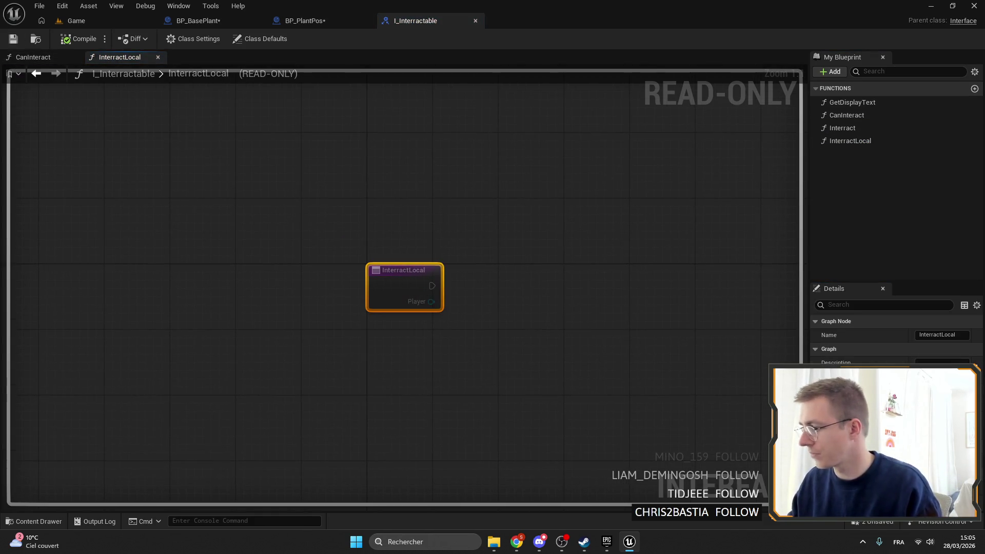
Step: Add a boolean Enable Recursivity input to InteractLocal and save I_Interractable
{"action": "key", "text": "Return"}
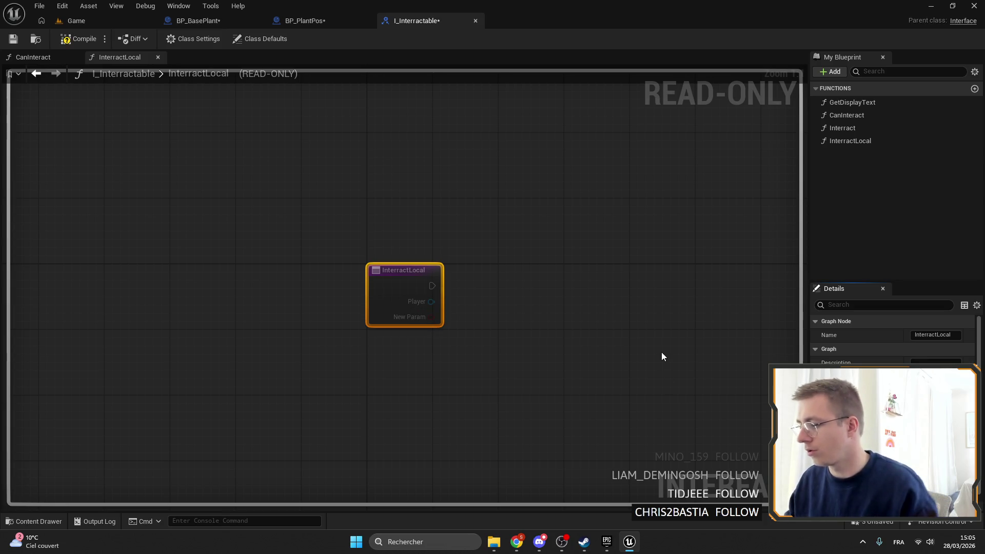
{"action": "left_click", "coordinate": [660, 352]}
{"action": "left_click", "coordinate": [413, 288]}
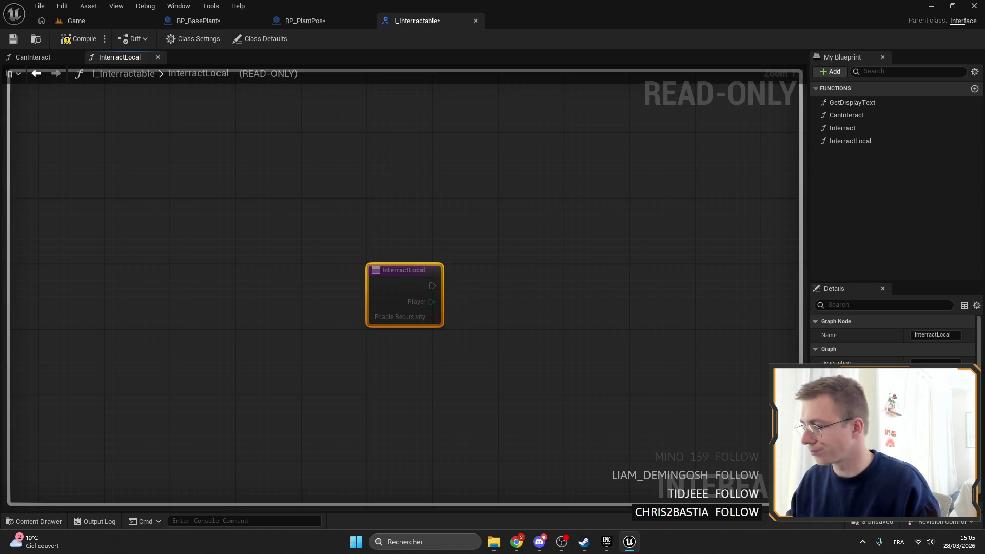
{"action": "scroll", "coordinate": [893, 339], "scroll_direction": "down", "scroll_amount": 3}
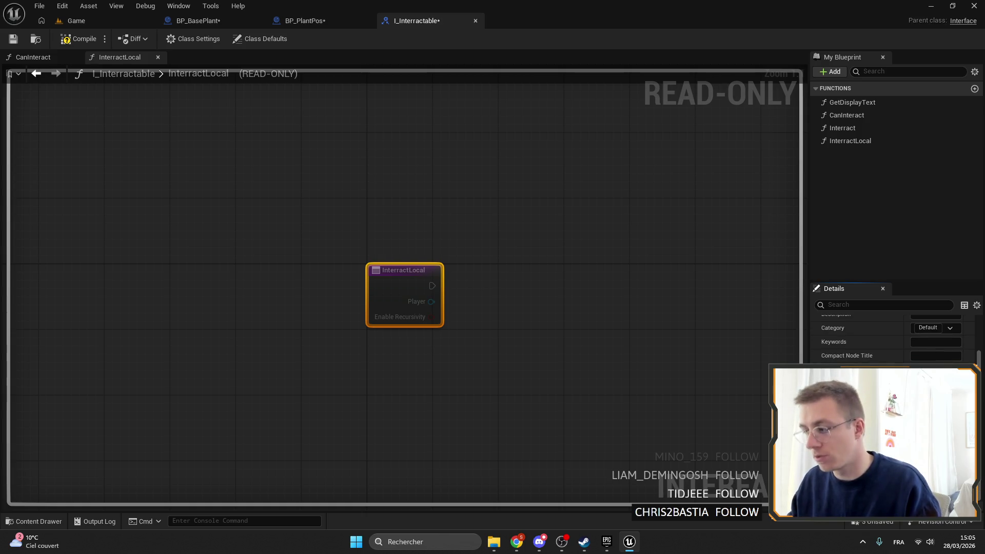
{"action": "left_click", "coordinate": [20, 42]}
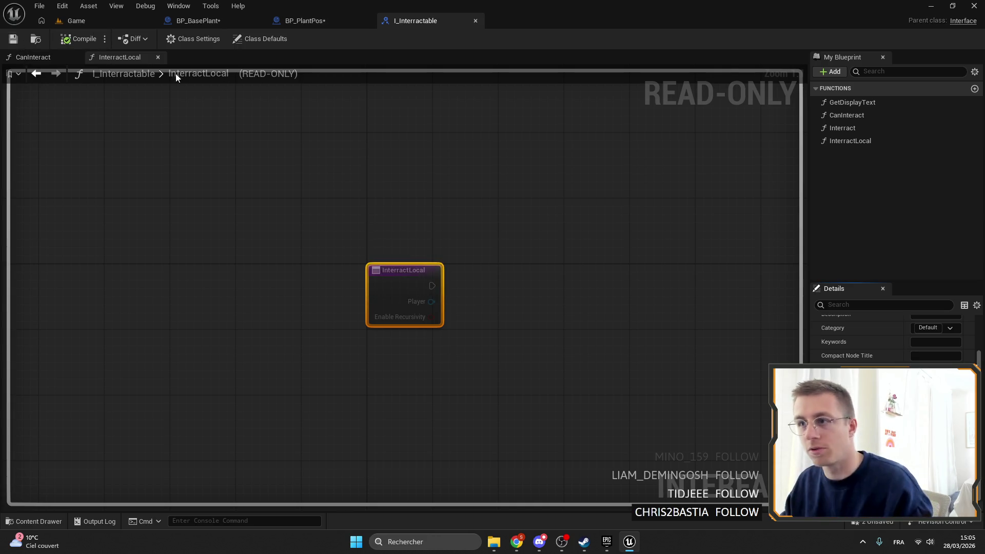
Step: Save BP_PlantPos, then bring up the BP_BasePlant blueprint
{"action": "left_click", "coordinate": [312, 21]}
{"action": "left_click", "coordinate": [20, 41]}
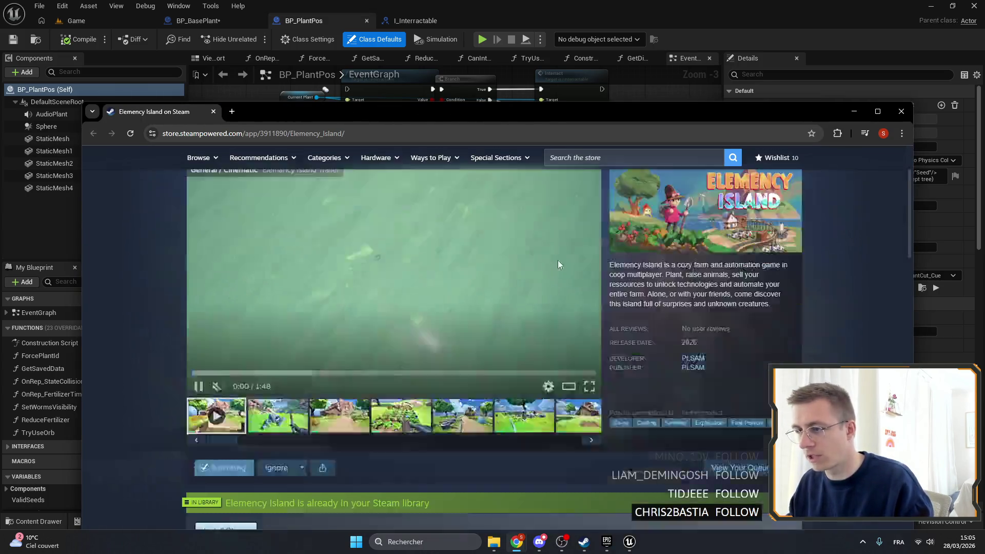
{"action": "scroll", "coordinate": [674, 262], "scroll_direction": "down", "scroll_amount": 2}
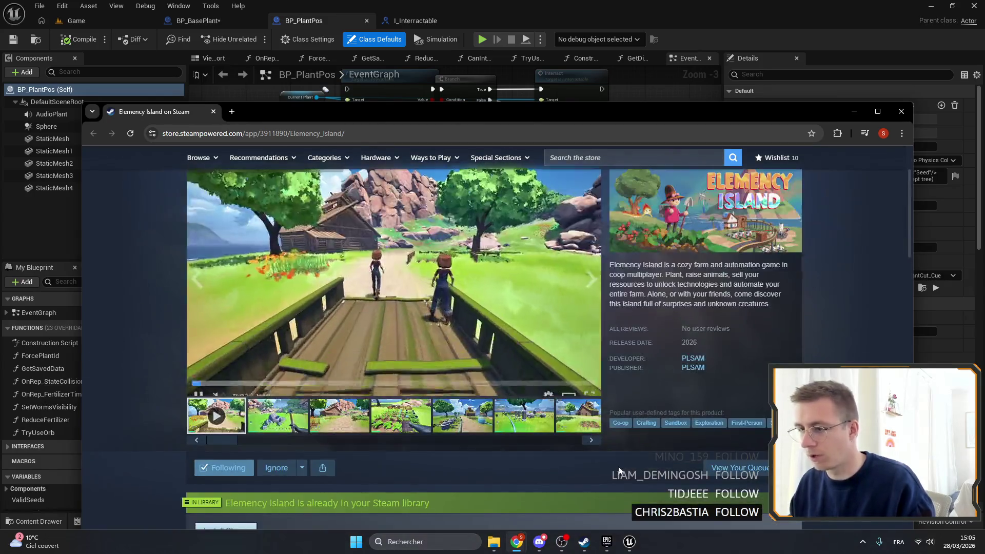
{"action": "left_click", "coordinate": [854, 111]}
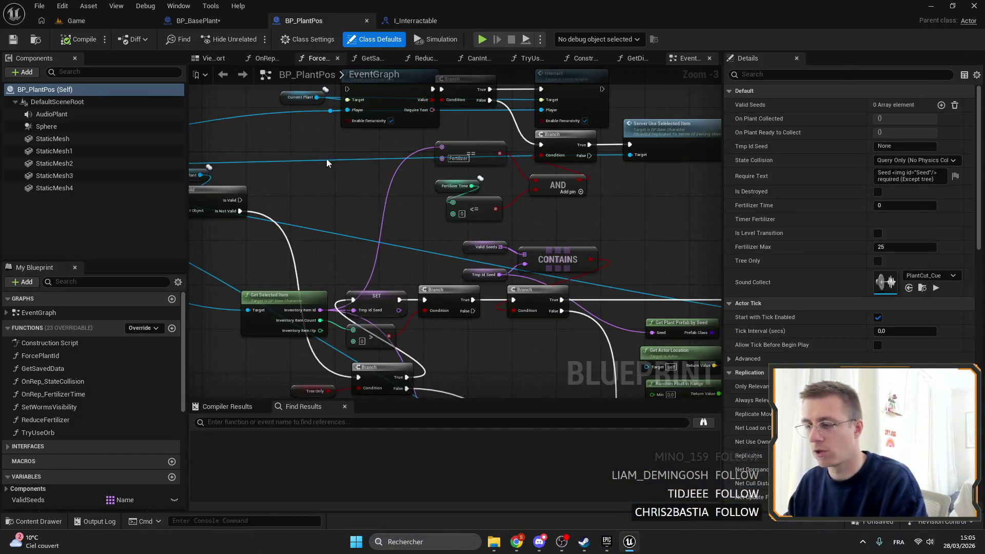
{"action": "left_click", "coordinate": [197, 23]}
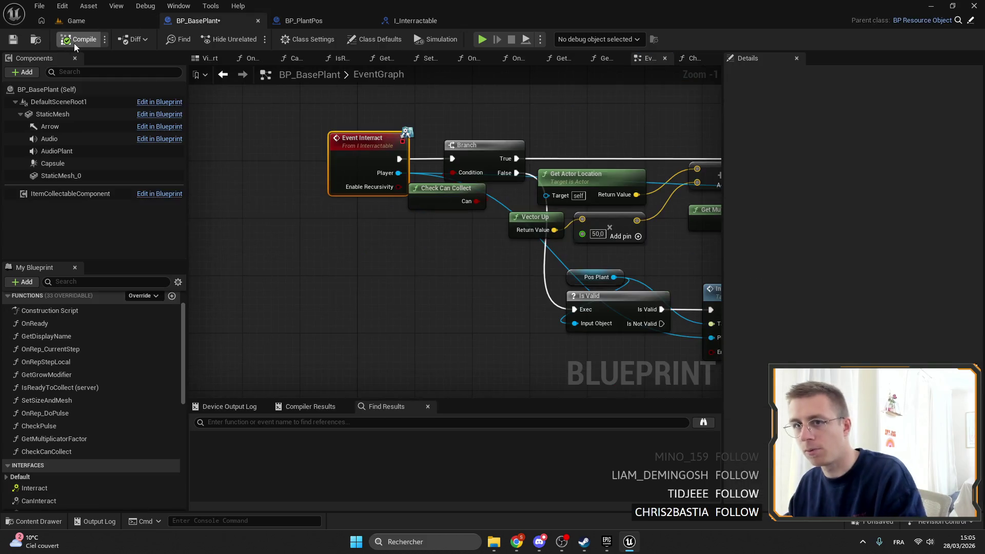
Step: In BP_BasePlant's CanInteract graph, add a Branch driven by Enable Recursivity
{"action": "left_click_drag", "start_coordinate": [359, 140], "coordinate": [323, 139]}
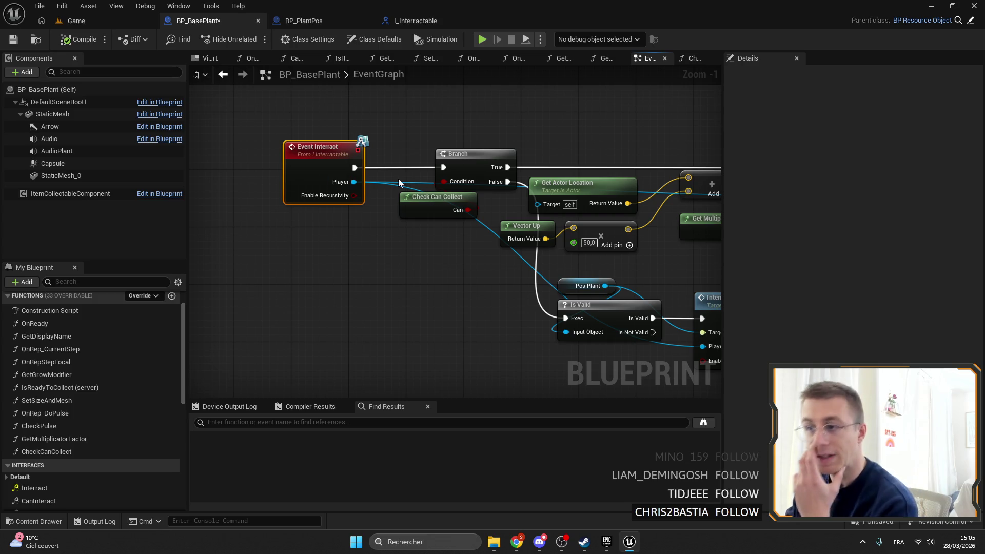
{"action": "scroll", "coordinate": [62, 451], "scroll_direction": "down", "scroll_amount": 3}
{"action": "left_click", "coordinate": [60, 454]}
{"action": "double_click", "coordinate": [60, 456]}
{"action": "left_click", "coordinate": [416, 155]}
{"action": "left_click_drag", "start_coordinate": [449, 229], "coordinate": [338, 188]}
{"action": "left_click_drag", "start_coordinate": [410, 198], "coordinate": [414, 216]}
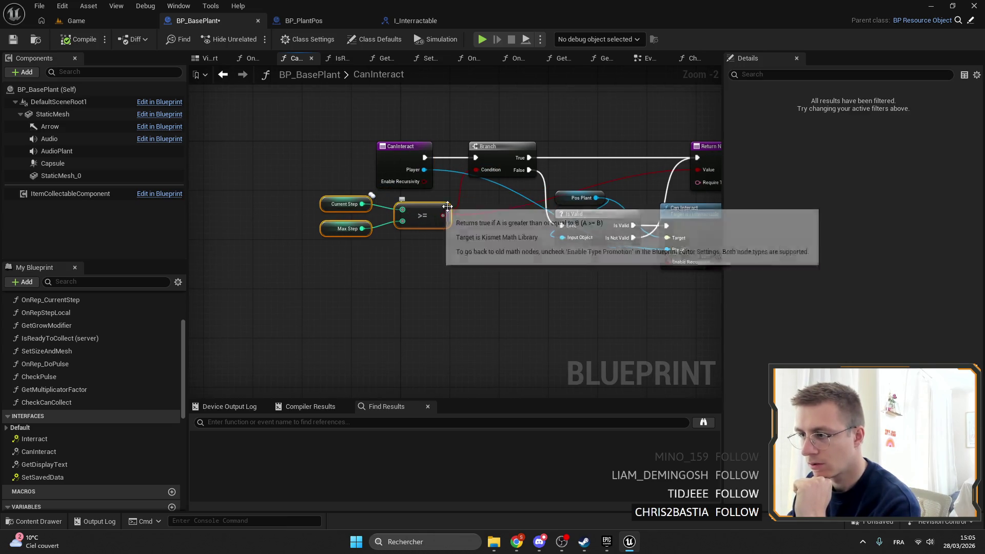
{"action": "left_click_drag", "start_coordinate": [329, 180], "coordinate": [416, 223]}
{"action": "type", "text": "branch"}
{"action": "key", "text": "Return"}
{"action": "left_click_drag", "start_coordinate": [438, 169], "coordinate": [388, 222]}
Step: Place the Pos Plant call chain after the Branch, disable recursivity on Can Interact, and save
{"action": "left_click_drag", "start_coordinate": [595, 253], "coordinate": [340, 153]}
{"action": "mouse_move", "coordinate": [594, 252]}
{"action": "left_mouse_down"}
{"action": "mouse_move", "coordinate": [340, 153]}
{"action": "mouse_move", "coordinate": [408, 178]}
{"action": "left_mouse_up"}
{"action": "left_click_drag", "start_coordinate": [266, 177], "coordinate": [320, 200]}
{"action": "scroll", "coordinate": [320, 200], "scroll_direction": "up", "scroll_amount": 2}
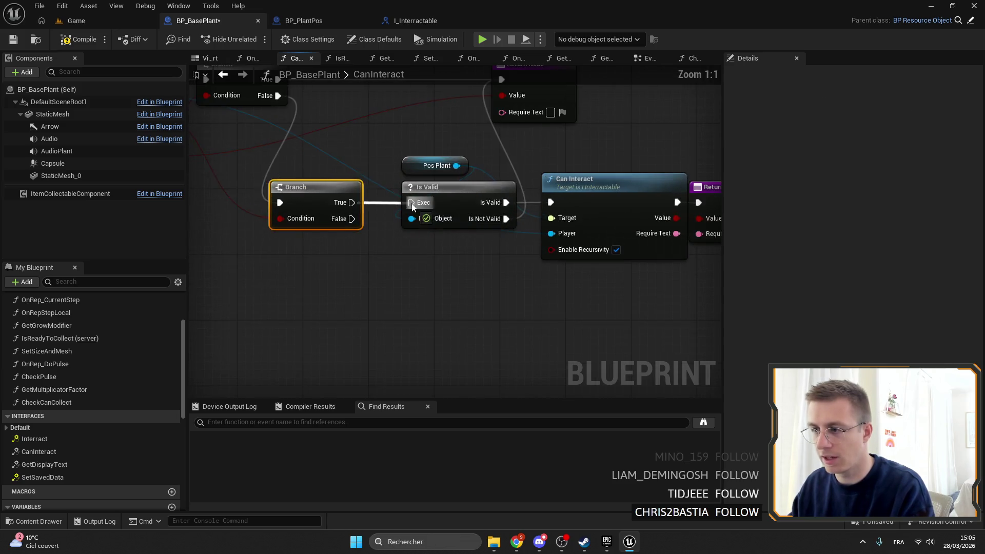
{"action": "left_click", "coordinate": [616, 250]}
{"action": "left_click", "coordinate": [515, 175]}
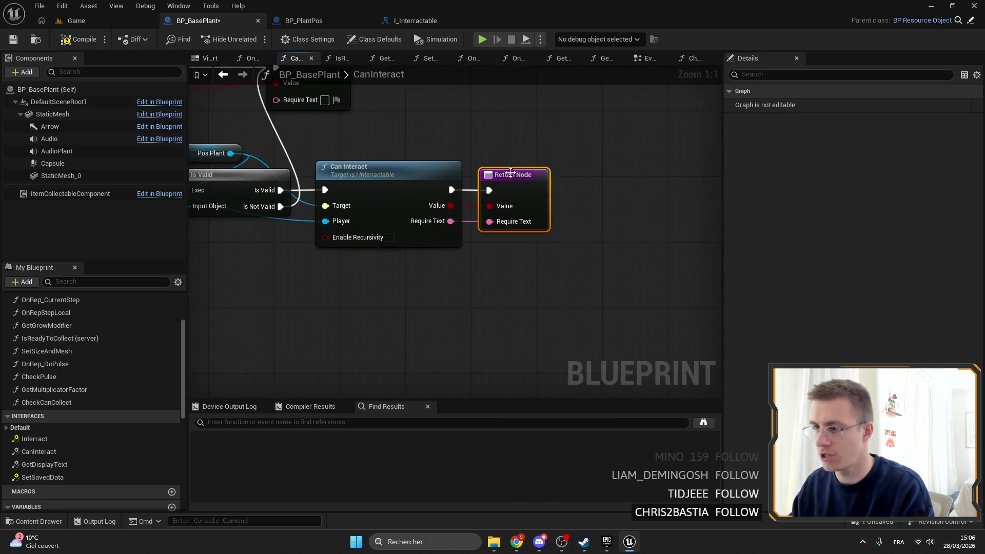
{"action": "scroll", "coordinate": [515, 195], "scroll_direction": "down", "scroll_amount": 2}
{"action": "left_click_drag", "start_coordinate": [514, 104], "coordinate": [564, 105]}
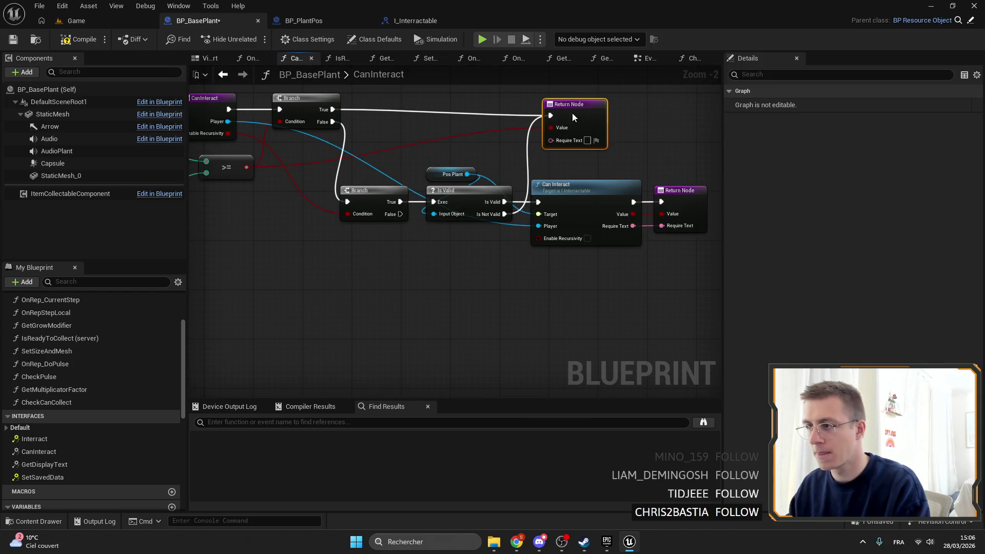
{"action": "left_click", "coordinate": [18, 44]}
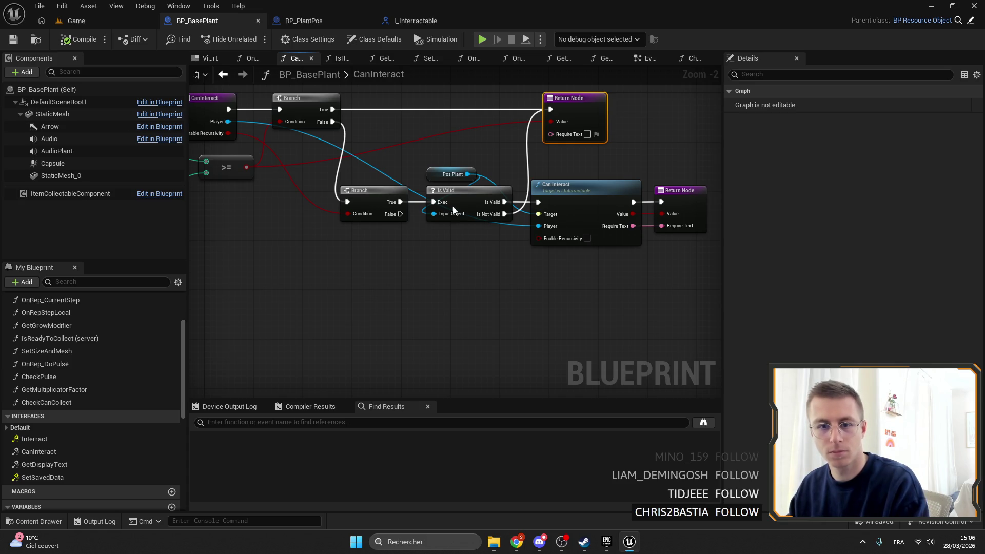
{"action": "key", "text": "Home"}
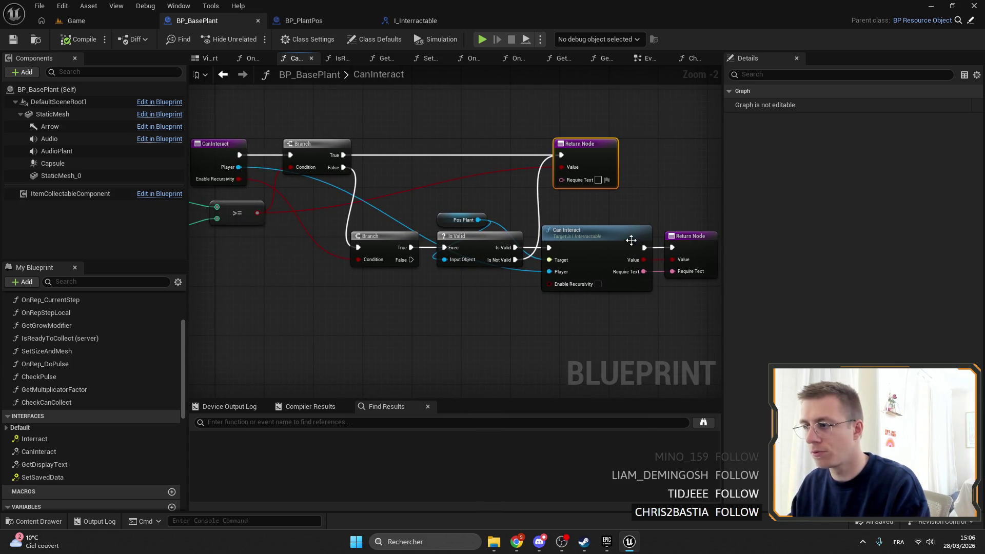
{"action": "left_click", "coordinate": [419, 203]}
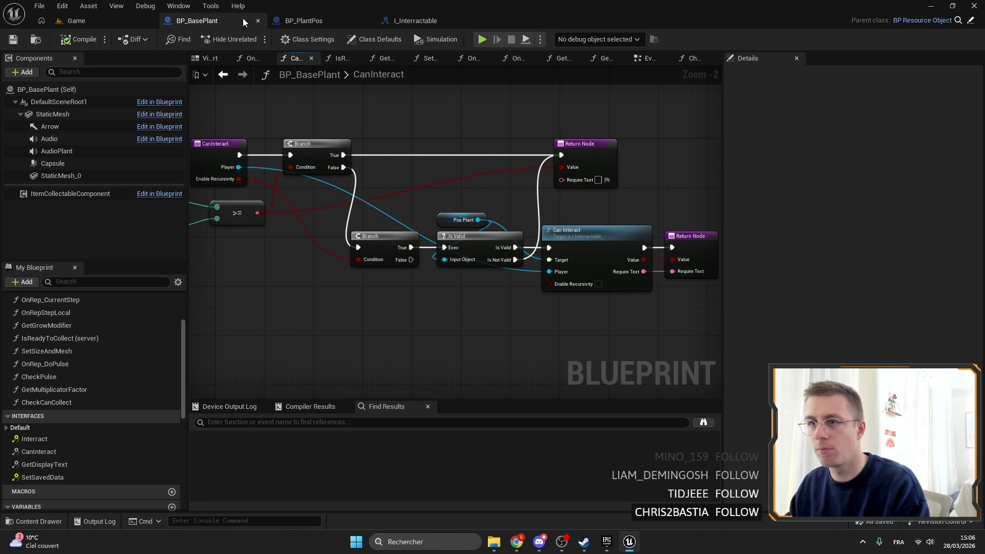
Step: In BP_PlantPos, insert a Branch between Is Valid and the Can Interact call
{"action": "mouse_move", "coordinate": [395, 160]}
{"action": "left_mouse_down"}
{"action": "mouse_move", "coordinate": [510, 161]}
{"action": "mouse_move", "coordinate": [390, 239]}
{"action": "mouse_move", "coordinate": [539, 108]}
{"action": "left_mouse_up"}
{"action": "left_click", "coordinate": [304, 21]}
{"action": "left_click_drag", "start_coordinate": [606, 108], "coordinate": [593, 108]}
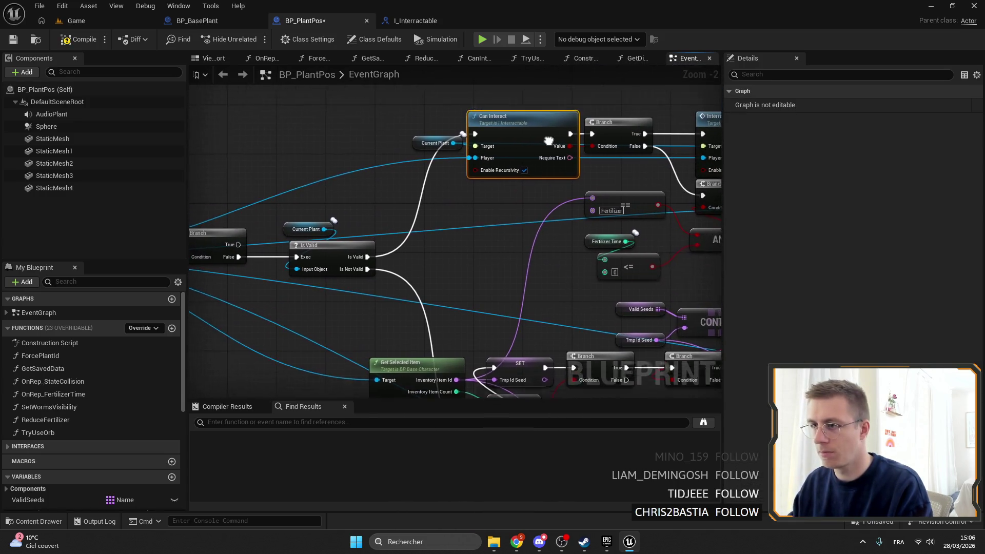
{"action": "mouse_move", "coordinate": [416, 242]}
{"action": "left_mouse_down"}
{"action": "mouse_move", "coordinate": [452, 259]}
{"action": "mouse_move", "coordinate": [452, 237]}
{"action": "left_mouse_up"}
{"action": "type", "text": "branch"}
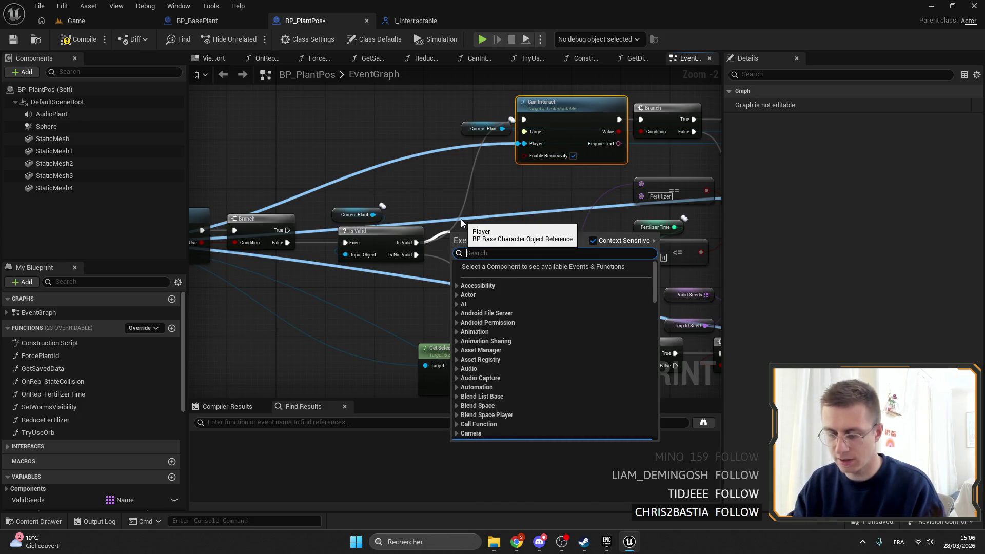
{"action": "key", "text": "Return"}
{"action": "left_click_drag", "start_coordinate": [554, 159], "coordinate": [432, 181]}
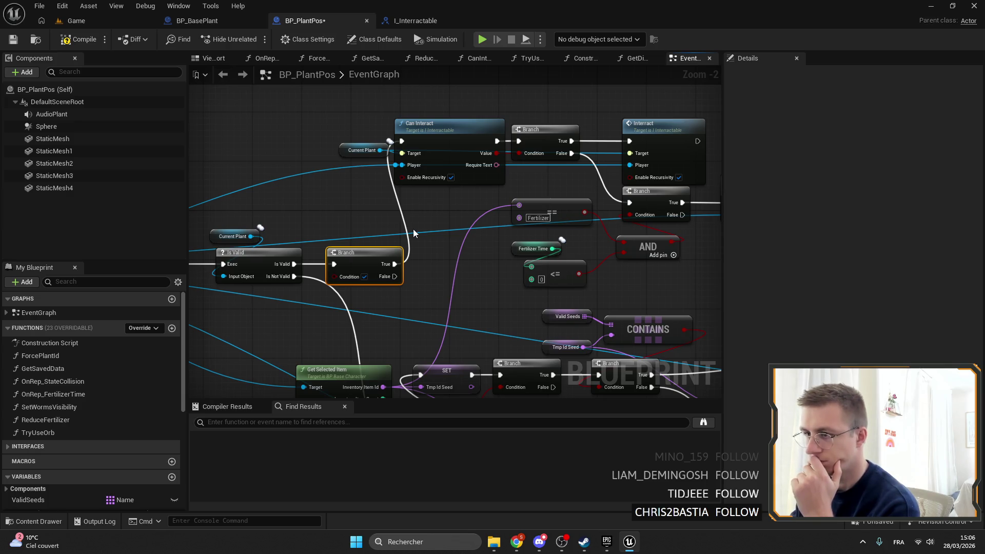
Step: Turn off Enable Recursivity on Can Interact and wire Event Interact's Enable Recursivity into the Branch condition
{"action": "left_click_drag", "start_coordinate": [633, 258], "coordinate": [577, 247]}
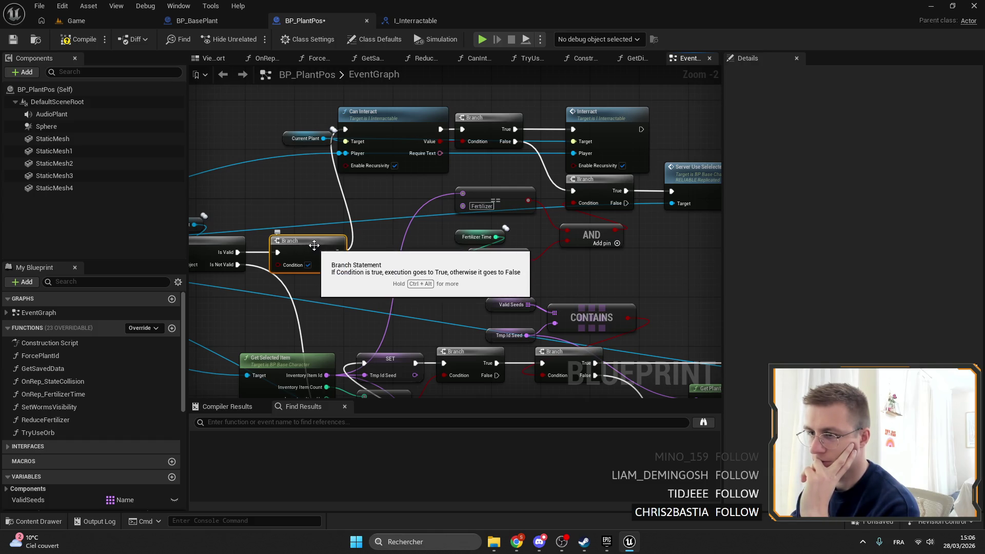
{"action": "left_click", "coordinate": [395, 165]}
{"action": "left_click_drag", "start_coordinate": [363, 241], "coordinate": [429, 249]}
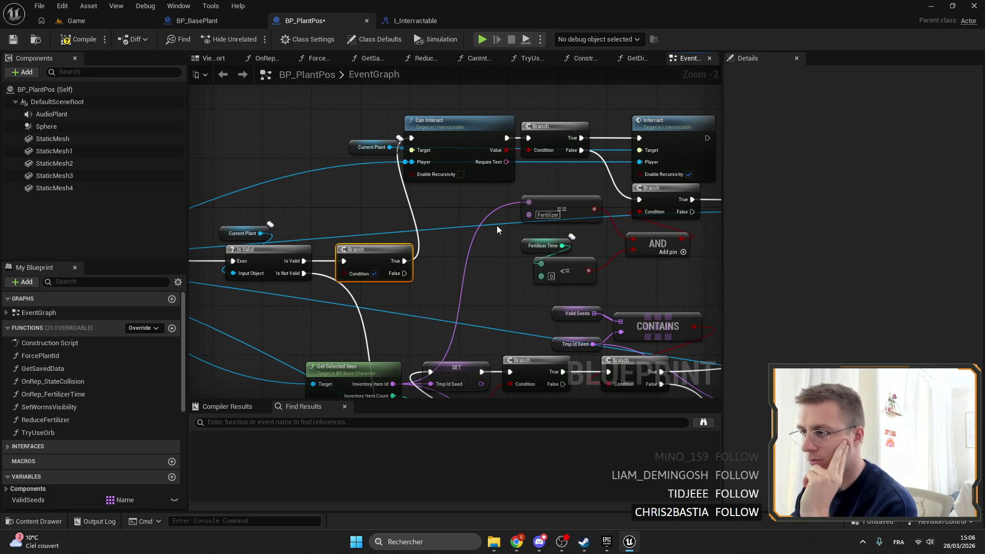
{"action": "left_click_drag", "start_coordinate": [705, 171], "coordinate": [581, 156]}
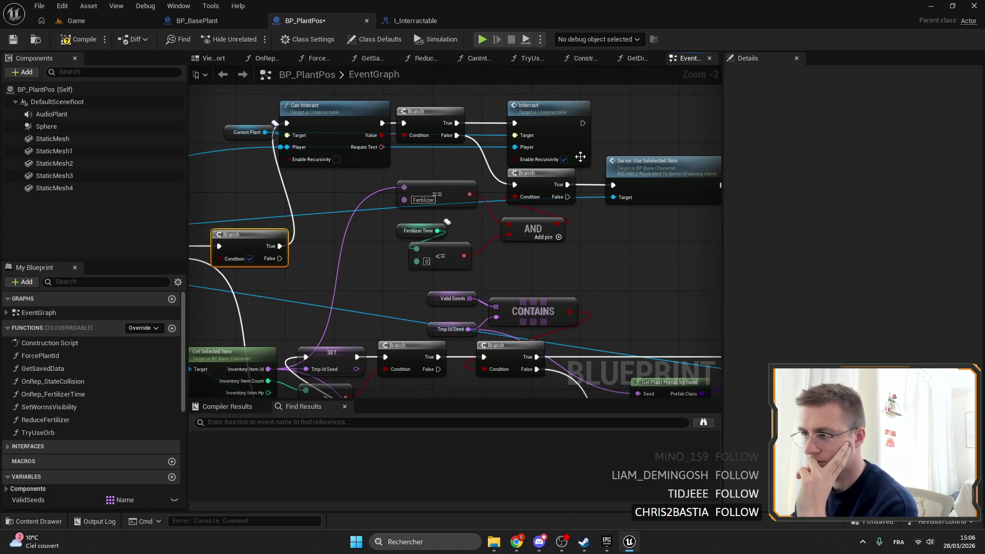
{"action": "left_click_drag", "start_coordinate": [370, 219], "coordinate": [471, 216]}
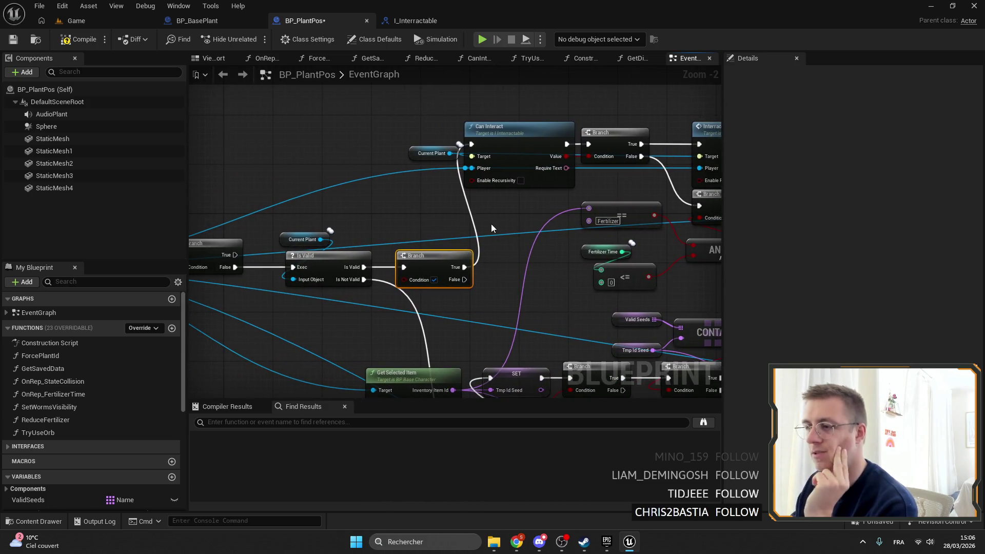
{"action": "left_click_drag", "start_coordinate": [493, 227], "coordinate": [550, 234]}
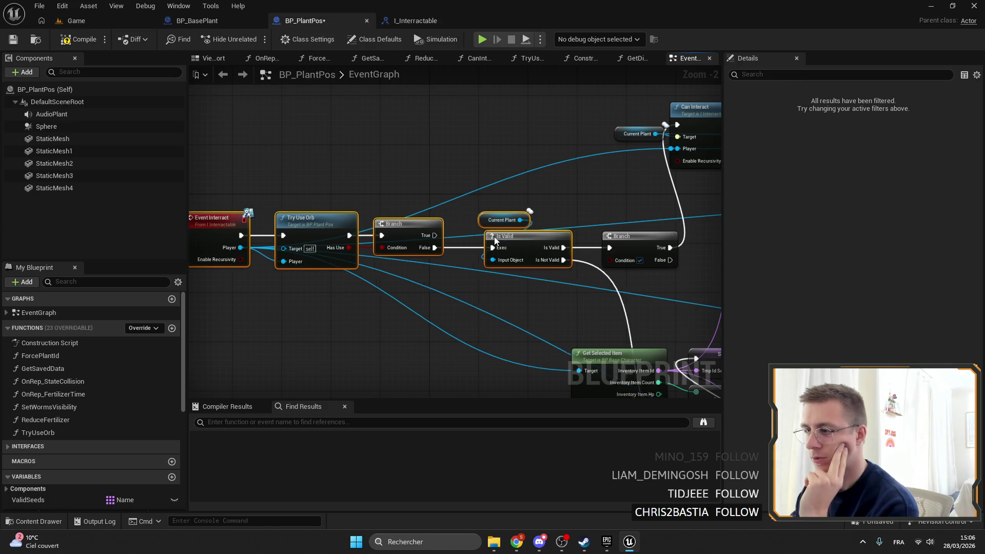
{"action": "left_click_drag", "start_coordinate": [625, 251], "coordinate": [518, 258]}
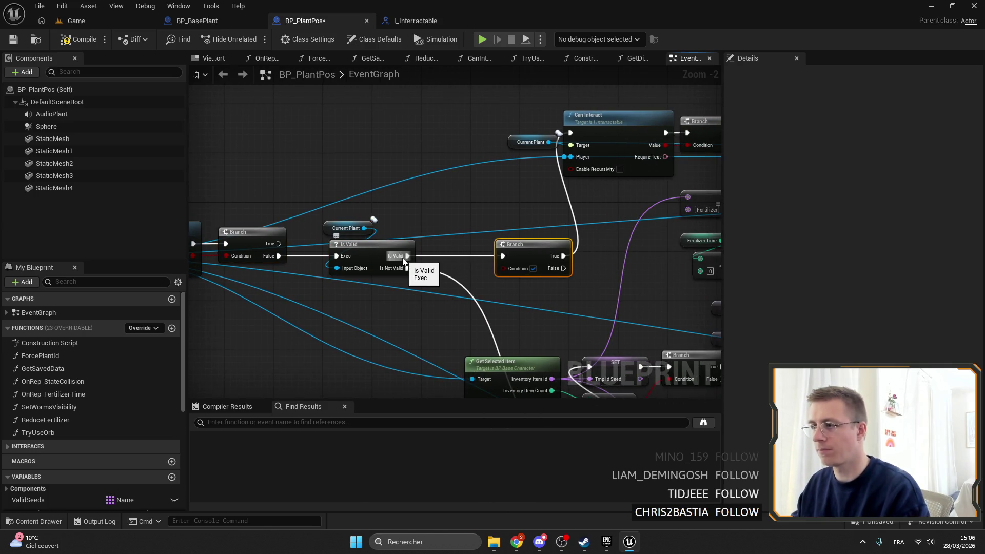
{"action": "left_click_drag", "start_coordinate": [629, 221], "coordinate": [608, 222]}
{"action": "mouse_move", "coordinate": [512, 246]}
{"action": "left_mouse_down"}
{"action": "mouse_move", "coordinate": [444, 122]}
{"action": "mouse_move", "coordinate": [511, 153]}
{"action": "left_mouse_up"}
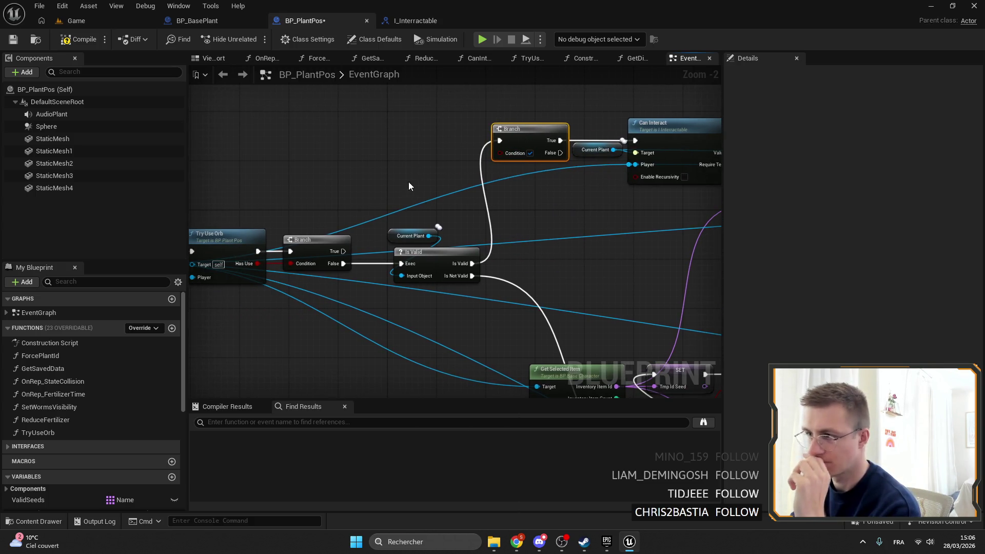
{"action": "left_click_drag", "start_coordinate": [413, 177], "coordinate": [500, 179]}
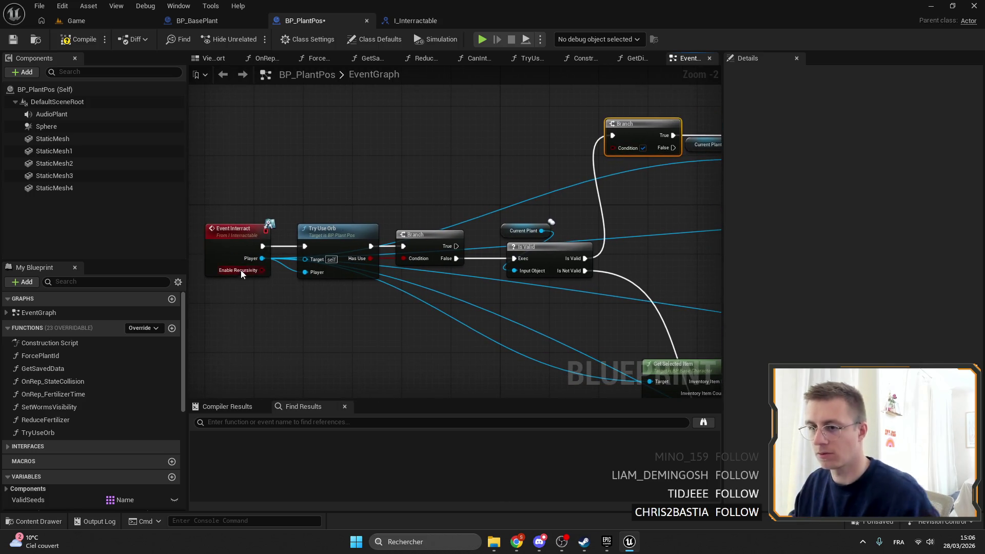
{"action": "left_click_drag", "start_coordinate": [619, 150], "coordinate": [569, 155]}
{"action": "type", "text": "ena"}
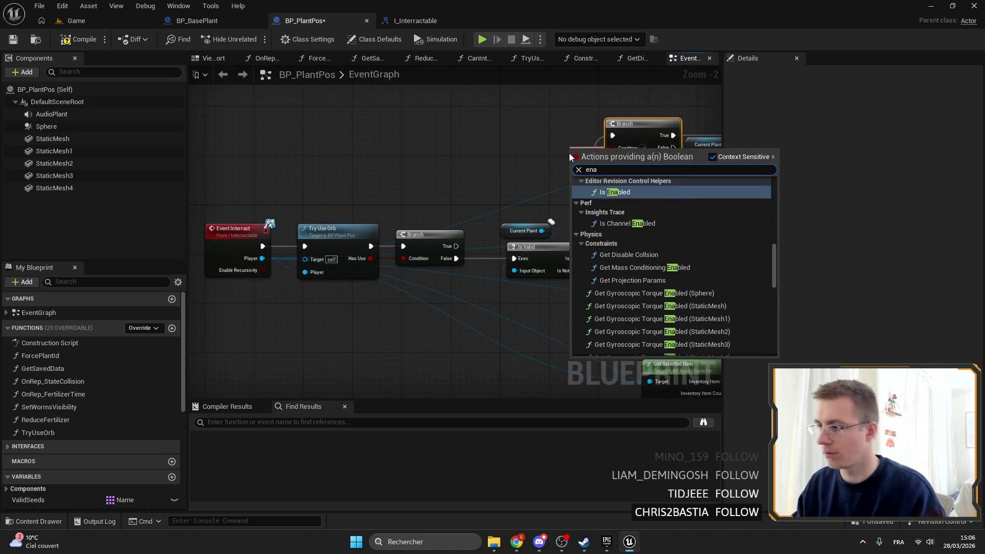
{"action": "left_click", "coordinate": [282, 274]}
{"action": "mouse_move", "coordinate": [255, 276]}
{"action": "left_mouse_down"}
{"action": "mouse_move", "coordinate": [575, 186]}
{"action": "mouse_move", "coordinate": [589, 157]}
{"action": "mouse_move", "coordinate": [613, 148]}
{"action": "left_mouse_up"}
Step: Tidy the layout, shifting the Fertilizer and SET w/ Notify groups and the Player reroute
{"action": "left_click_drag", "start_coordinate": [639, 241], "coordinate": [247, 143]}
{"action": "mouse_move", "coordinate": [616, 201]}
{"action": "left_mouse_down"}
{"action": "mouse_move", "coordinate": [470, 154]}
{"action": "mouse_move", "coordinate": [438, 122]}
{"action": "mouse_move", "coordinate": [494, 167]}
{"action": "mouse_move", "coordinate": [423, 164]}
{"action": "mouse_move", "coordinate": [481, 181]}
{"action": "left_mouse_up"}
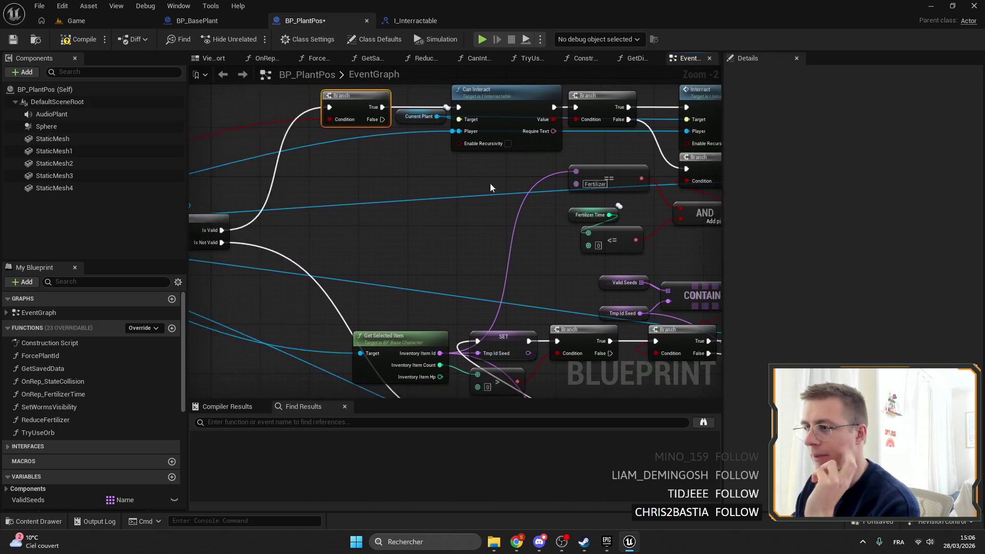
{"action": "scroll", "coordinate": [431, 107], "scroll_direction": "down", "scroll_amount": 2}
{"action": "left_click_drag", "start_coordinate": [432, 108], "coordinate": [413, 169]}
{"action": "scroll", "coordinate": [474, 157], "scroll_direction": "up", "scroll_amount": 4}
{"action": "left_click_drag", "start_coordinate": [475, 156], "coordinate": [476, 156]}
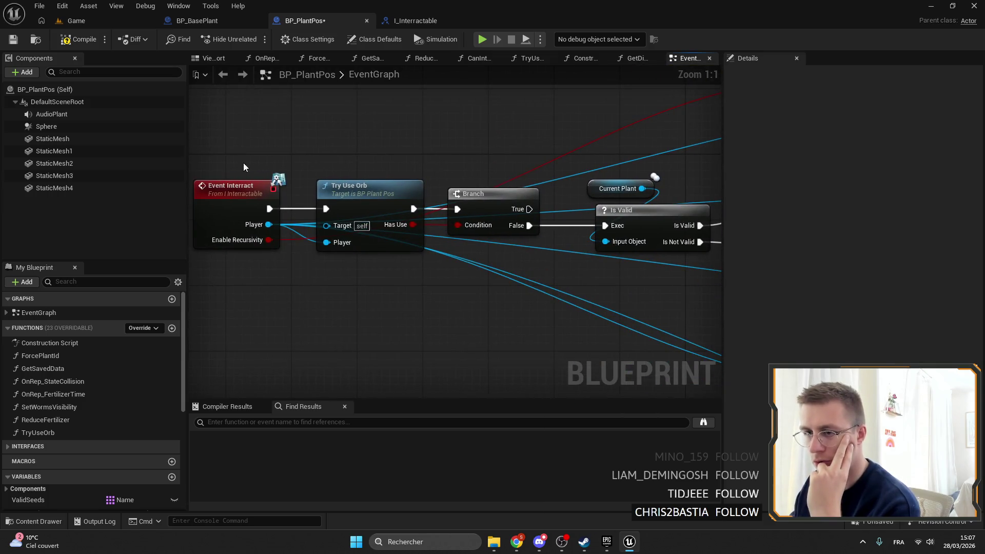
{"action": "mouse_move", "coordinate": [218, 122]}
{"action": "left_mouse_down"}
{"action": "mouse_move", "coordinate": [431, 308]}
{"action": "mouse_move", "coordinate": [547, 280]}
{"action": "mouse_move", "coordinate": [418, 238]}
{"action": "mouse_move", "coordinate": [435, 165]}
{"action": "mouse_move", "coordinate": [451, 222]}
{"action": "left_mouse_up"}
{"action": "mouse_move", "coordinate": [633, 295]}
{"action": "left_mouse_down"}
{"action": "mouse_move", "coordinate": [421, 184]}
{"action": "mouse_move", "coordinate": [300, 174]}
{"action": "left_mouse_up"}
{"action": "mouse_move", "coordinate": [487, 149]}
{"action": "left_mouse_down"}
{"action": "mouse_move", "coordinate": [487, 157]}
{"action": "mouse_move", "coordinate": [200, 182]}
{"action": "left_mouse_up"}
{"action": "left_click", "coordinate": [601, 159], "text": "ctrl"}
{"action": "left_click_drag", "start_coordinate": [510, 177], "coordinate": [511, 185]}
{"action": "scroll", "coordinate": [477, 162], "scroll_direction": "down", "scroll_amount": 5}
{"action": "scroll", "coordinate": [442, 175], "scroll_direction": "up", "scroll_amount": 3}
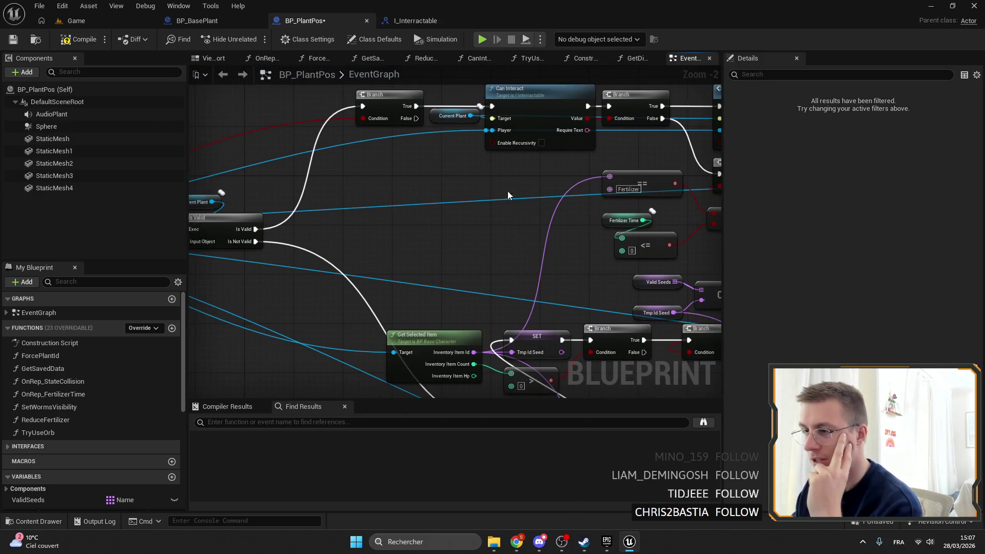
{"action": "mouse_move", "coordinate": [582, 171]}
{"action": "left_mouse_down"}
{"action": "mouse_move", "coordinate": [472, 106]}
{"action": "mouse_move", "coordinate": [391, 113]}
{"action": "left_mouse_up"}
{"action": "left_click", "coordinate": [381, 165]}
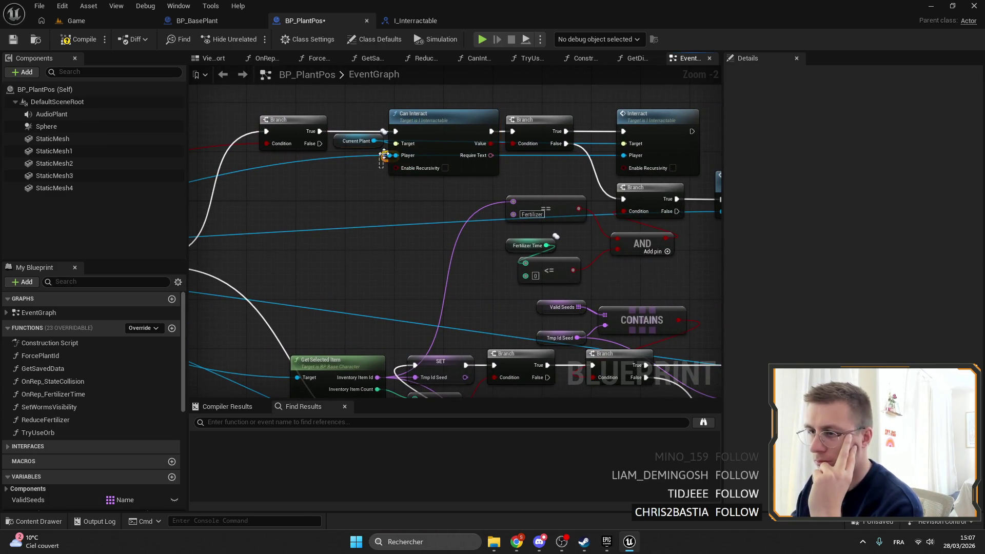
{"action": "mouse_move", "coordinate": [385, 157]}
{"action": "left_mouse_down"}
{"action": "mouse_move", "coordinate": [351, 166]}
{"action": "mouse_move", "coordinate": [421, 136]}
{"action": "left_mouse_up"}
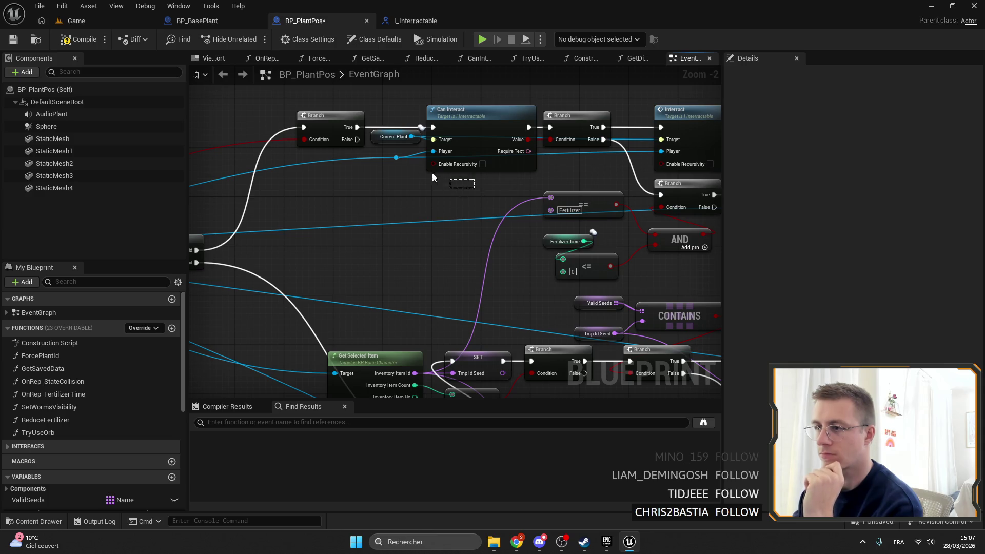
Step: Delete the extra Branch, wire Is Valid straight into Can Interact, and add a Branch before Interact
{"action": "left_click", "coordinate": [329, 115]}
{"action": "left_click_drag", "start_coordinate": [329, 169], "coordinate": [474, 160]}
{"action": "key", "text": "Delete"}
{"action": "mouse_move", "coordinate": [342, 241]}
{"action": "left_mouse_down"}
{"action": "mouse_move", "coordinate": [582, 119]}
{"action": "mouse_move", "coordinate": [368, 137]}
{"action": "left_mouse_up"}
{"action": "left_click_drag", "start_coordinate": [405, 193], "coordinate": [333, 109]}
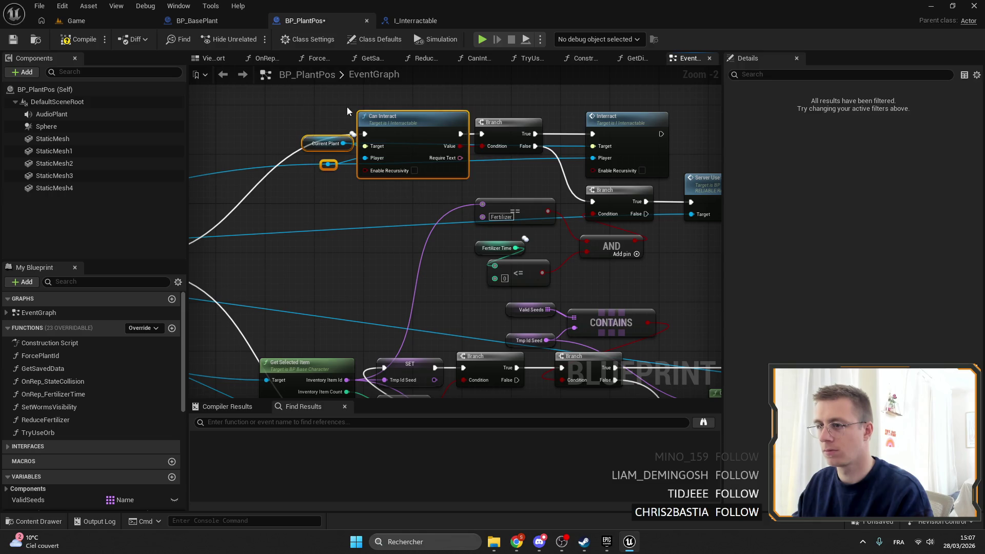
{"action": "mouse_move", "coordinate": [654, 123]}
{"action": "left_mouse_down"}
{"action": "mouse_move", "coordinate": [515, 126]}
{"action": "mouse_move", "coordinate": [631, 102]}
{"action": "left_mouse_up"}
{"action": "mouse_move", "coordinate": [401, 134]}
{"action": "left_mouse_down"}
{"action": "mouse_move", "coordinate": [455, 112]}
{"action": "mouse_move", "coordinate": [595, 129]}
{"action": "mouse_move", "coordinate": [410, 213]}
{"action": "mouse_move", "coordinate": [652, 213]}
{"action": "mouse_move", "coordinate": [288, 102]}
{"action": "left_mouse_up"}
{"action": "type", "text": "branch"}
{"action": "key", "text": "Return"}
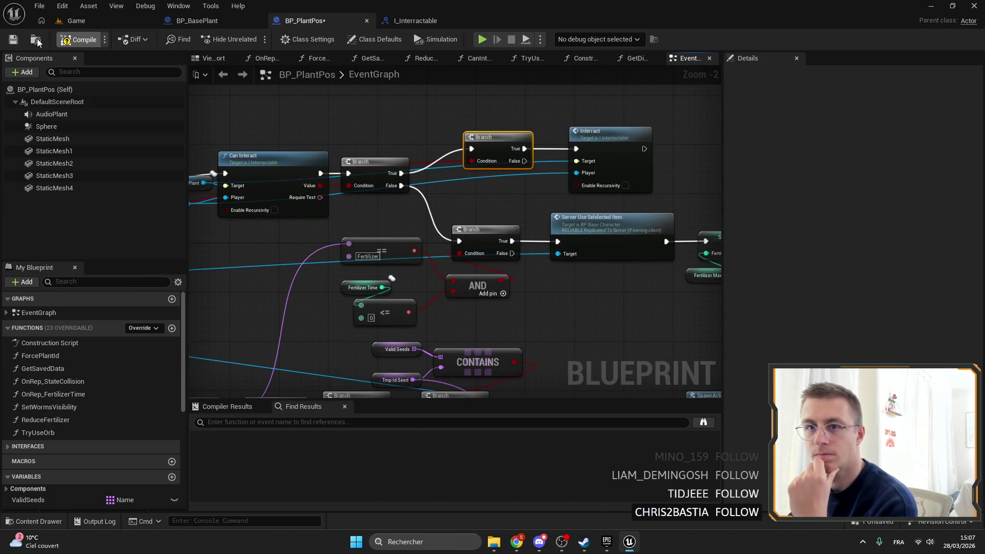
Step: Start a fullscreen play session from the Game level
{"action": "left_click", "coordinate": [103, 22]}
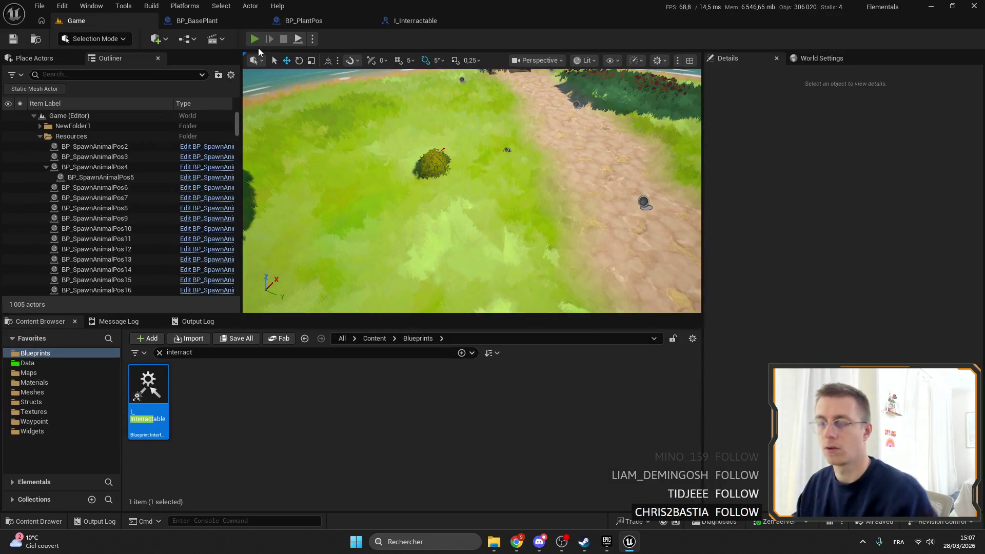
{"action": "left_click", "coordinate": [255, 40]}
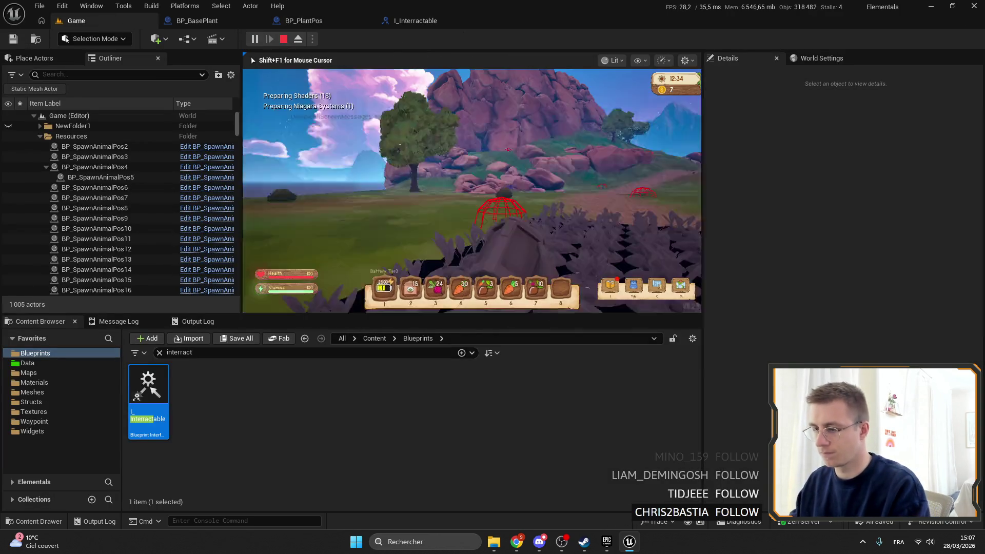
{"action": "key", "text": "F11"}
{"action": "scroll", "coordinate": [492, 277], "scroll_direction": "down", "scroll_amount": 3}
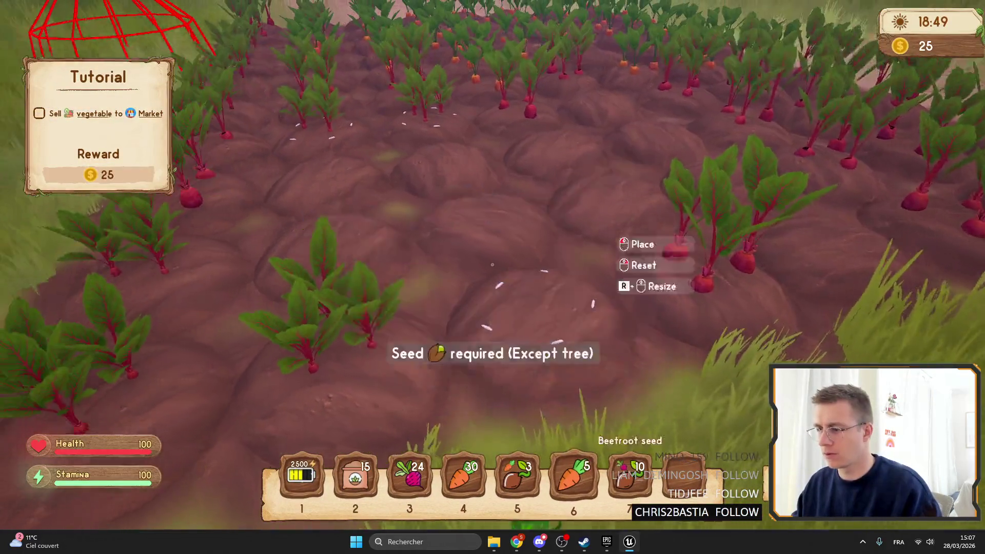
{"action": "scroll", "coordinate": [492, 277], "scroll_direction": "up", "scroll_amount": 5}
Step: Place fertilizer on two soil mounds, harvest two beetroots, then exit fullscreen and stop playing
{"action": "key", "text": "f"}
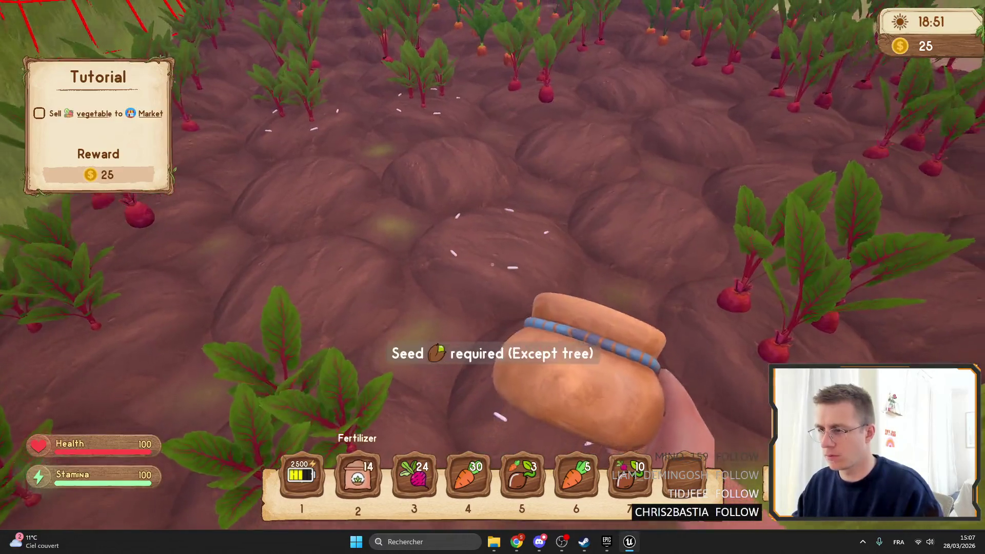
{"action": "key", "text": "f"}
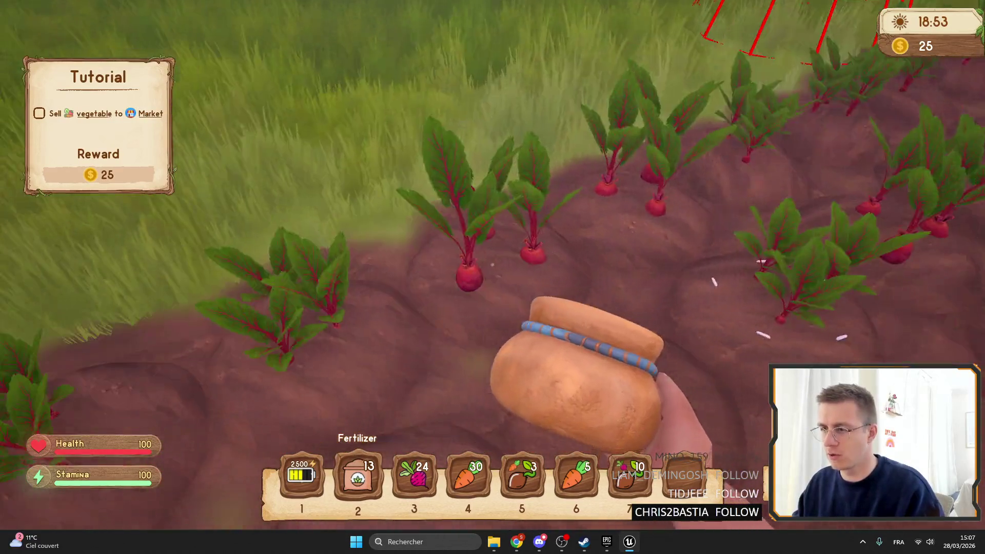
{"action": "key", "text": "e"}
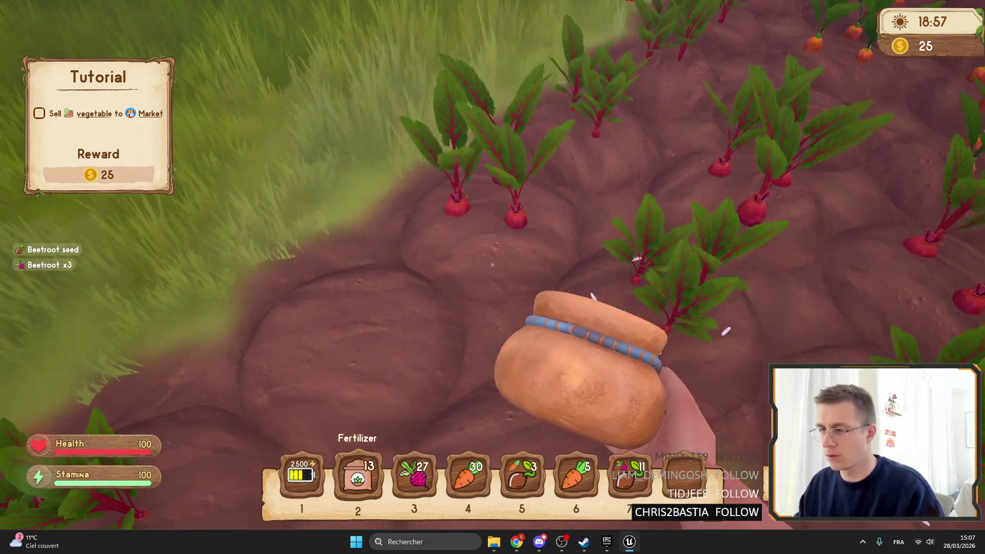
{"action": "key", "text": "e"}
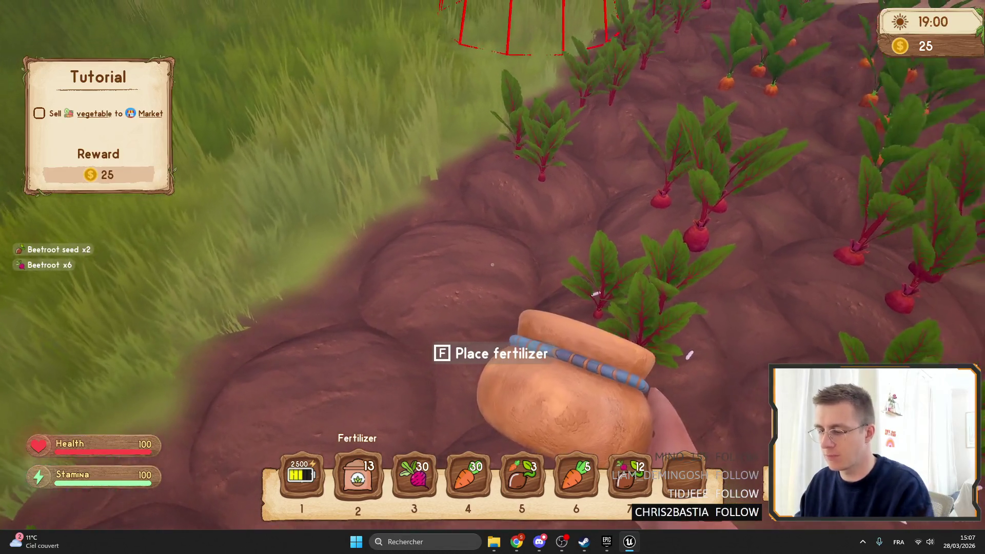
{"action": "key", "text": "F11"}
{"action": "key", "text": "Escape"}
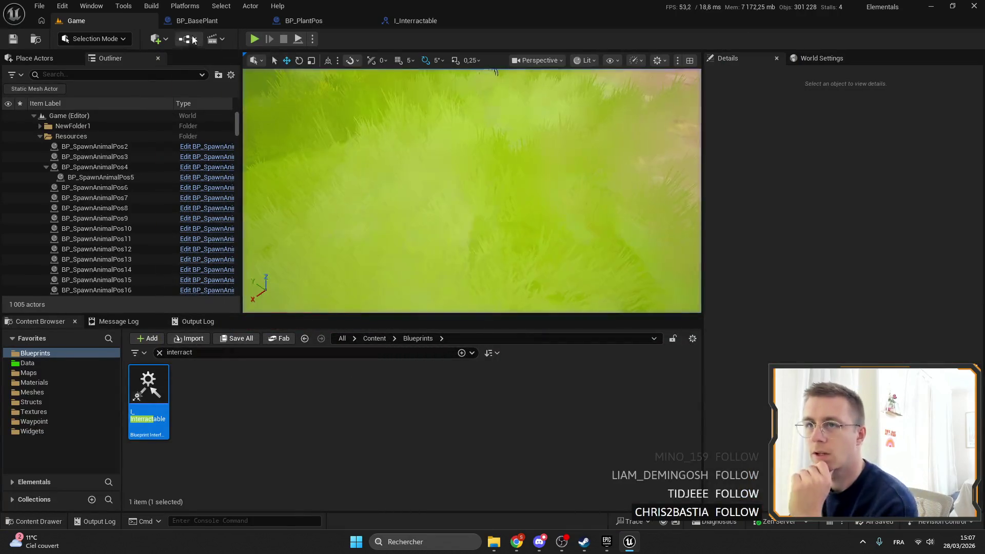
{"action": "left_click", "coordinate": [303, 21]}
Step: Open BP_PlantPos's CanInteract function graph, frame its Branch and Return nodes, and compile
{"action": "left_click_drag", "start_coordinate": [351, 277], "coordinate": [422, 236]}
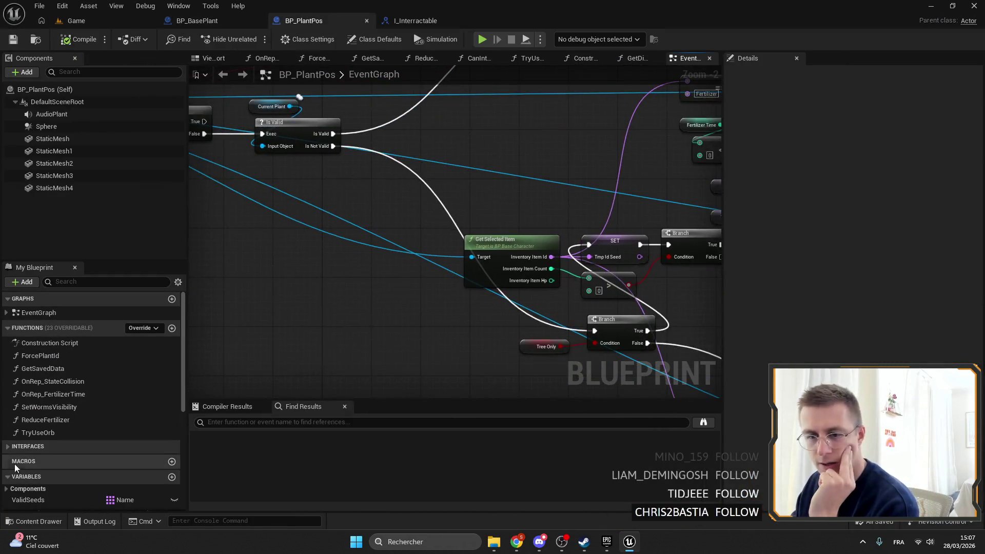
{"action": "left_click", "coordinate": [61, 448]}
{"action": "double_click", "coordinate": [51, 464]}
{"action": "double_click", "coordinate": [53, 481]}
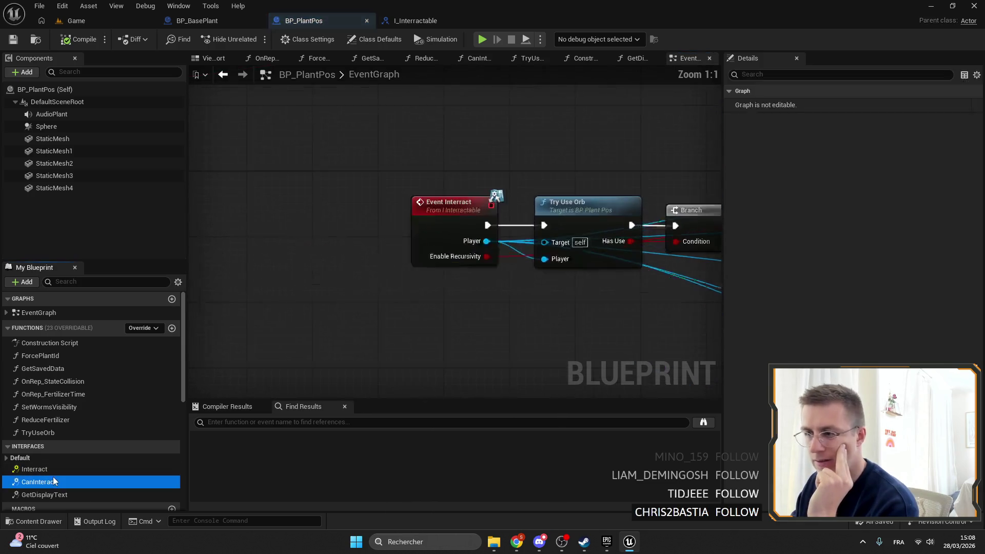
{"action": "mouse_move", "coordinate": [605, 365]}
{"action": "left_mouse_down"}
{"action": "mouse_move", "coordinate": [612, 384]}
{"action": "mouse_move", "coordinate": [441, 200]}
{"action": "left_mouse_up"}
{"action": "mouse_move", "coordinate": [361, 197]}
{"action": "left_mouse_down"}
{"action": "mouse_move", "coordinate": [441, 188]}
{"action": "mouse_move", "coordinate": [544, 199]}
{"action": "mouse_move", "coordinate": [417, 180]}
{"action": "left_mouse_up"}
{"action": "left_click_drag", "start_coordinate": [603, 187], "coordinate": [480, 183]}
{"action": "mouse_move", "coordinate": [242, 156]}
{"action": "left_mouse_down"}
{"action": "mouse_move", "coordinate": [553, 171]}
{"action": "mouse_move", "coordinate": [452, 113]}
{"action": "mouse_move", "coordinate": [539, 217]}
{"action": "mouse_move", "coordinate": [417, 273]}
{"action": "left_mouse_up"}
{"action": "scroll", "coordinate": [488, 161], "scroll_direction": "up", "scroll_amount": 2}
{"action": "mouse_move", "coordinate": [715, 229]}
{"action": "left_mouse_down"}
{"action": "mouse_move", "coordinate": [672, 193]}
{"action": "mouse_move", "coordinate": [561, 157]}
{"action": "mouse_move", "coordinate": [698, 198]}
{"action": "left_mouse_up"}
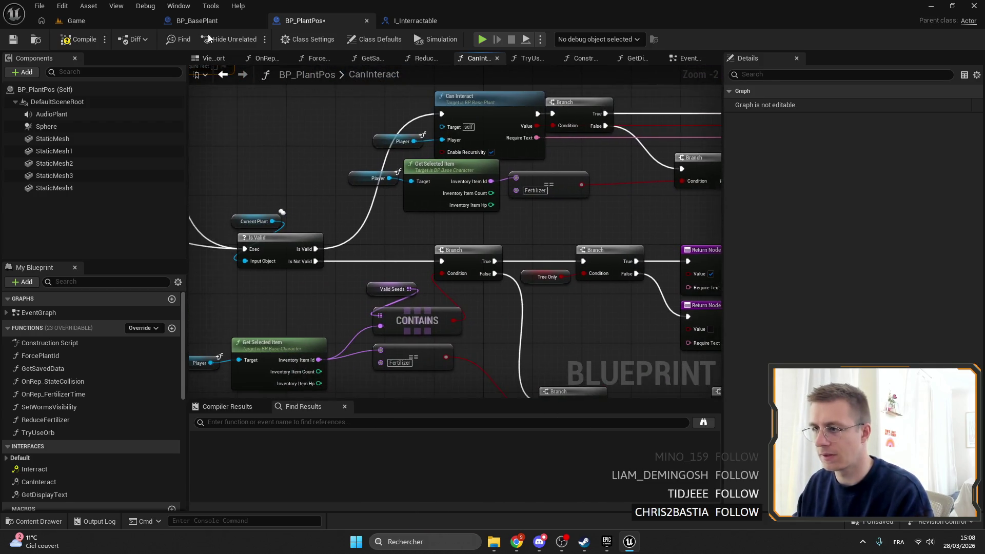
{"action": "left_click", "coordinate": [9, 43]}
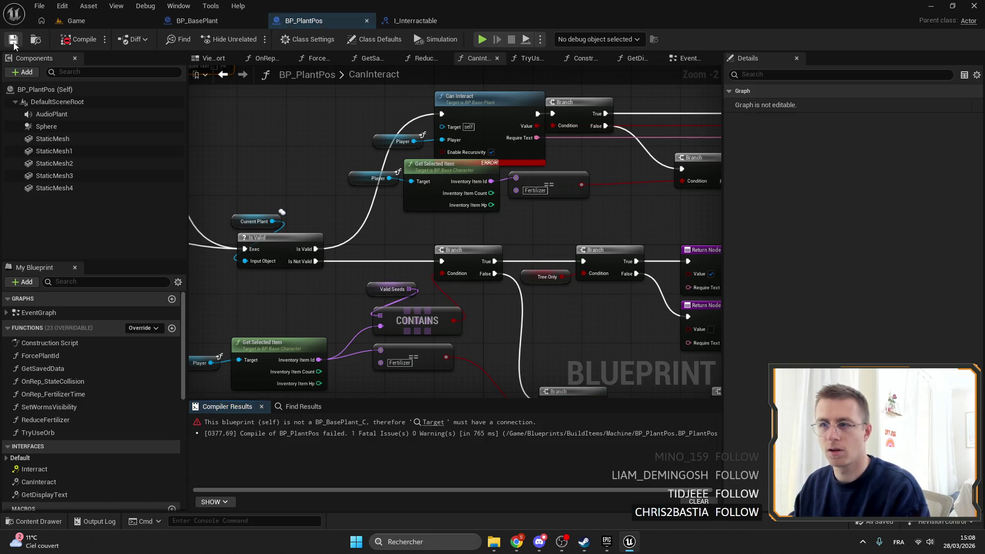
Step: Wire Current Plant into the Can Interact target, save BP_PlantPos, and return to the Game level
{"action": "left_click_drag", "start_coordinate": [445, 172], "coordinate": [478, 152]}
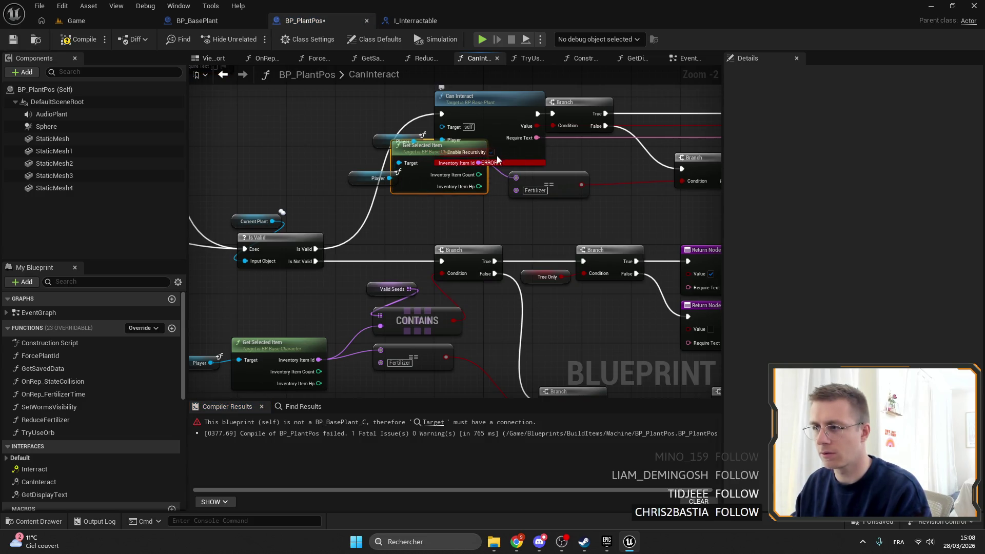
{"action": "mouse_move", "coordinate": [387, 179]}
{"action": "left_mouse_down"}
{"action": "mouse_move", "coordinate": [400, 211]}
{"action": "mouse_move", "coordinate": [359, 194]}
{"action": "left_mouse_up"}
{"action": "mouse_move", "coordinate": [477, 158]}
{"action": "left_mouse_down"}
{"action": "mouse_move", "coordinate": [443, 156]}
{"action": "mouse_move", "coordinate": [238, 220]}
{"action": "left_mouse_up"}
{"action": "left_click_drag", "start_coordinate": [261, 89], "coordinate": [315, 99]}
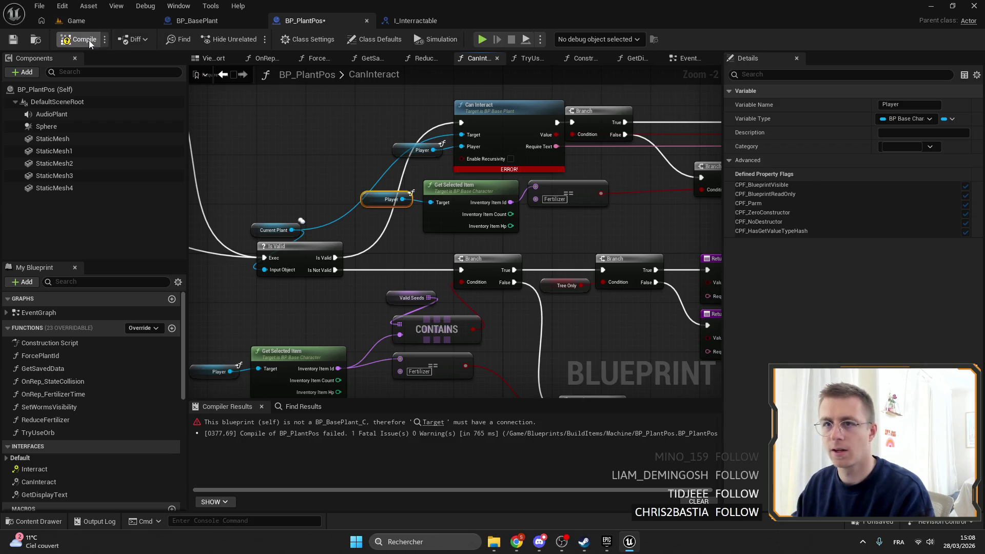
{"action": "left_click", "coordinate": [10, 40]}
{"action": "left_click", "coordinate": [123, 21]}
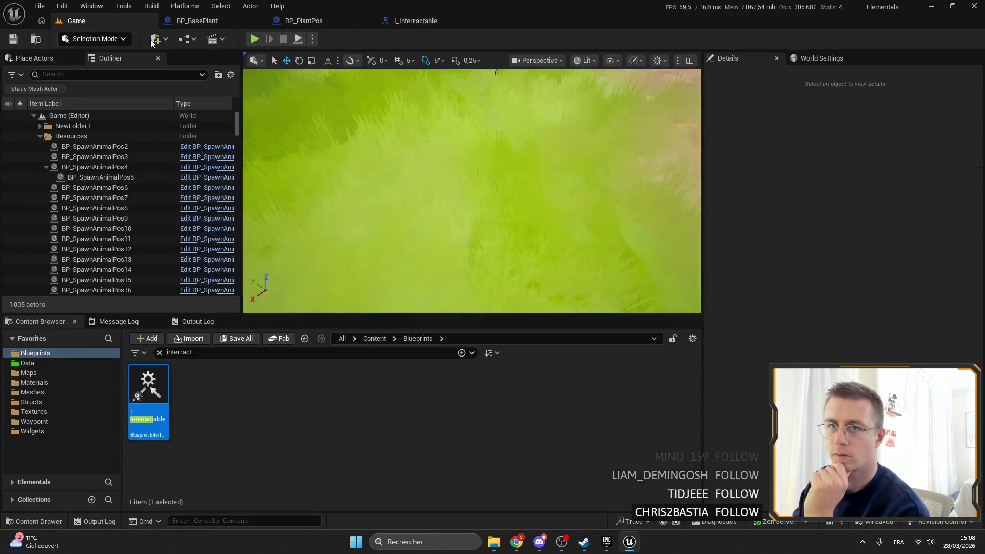
Step: Play in editor, equip fertilizer from slot 2, fertilize the plot, and go fullscreen
{"action": "key", "text": "alt+p"}
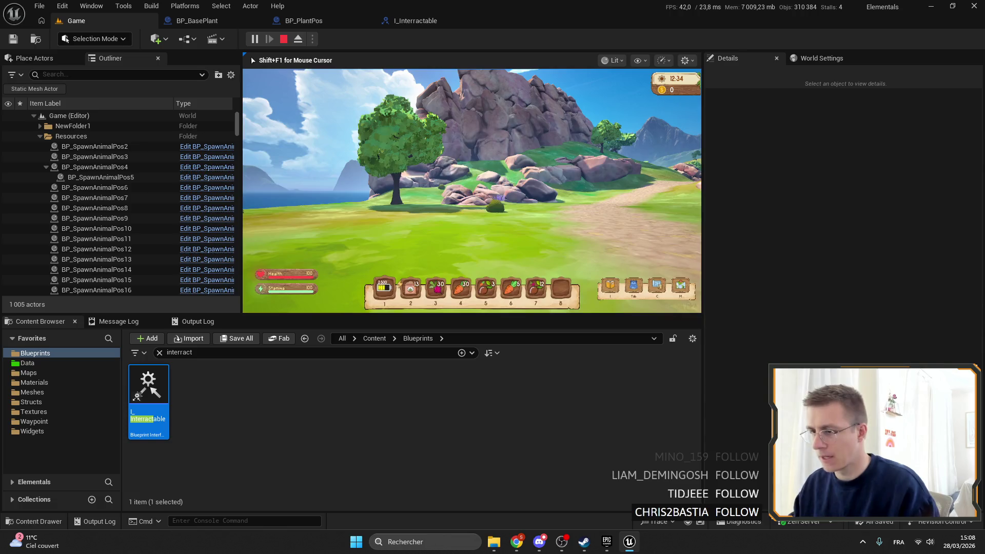
{"action": "key", "text": "2"}
{"action": "key", "text": "f"}
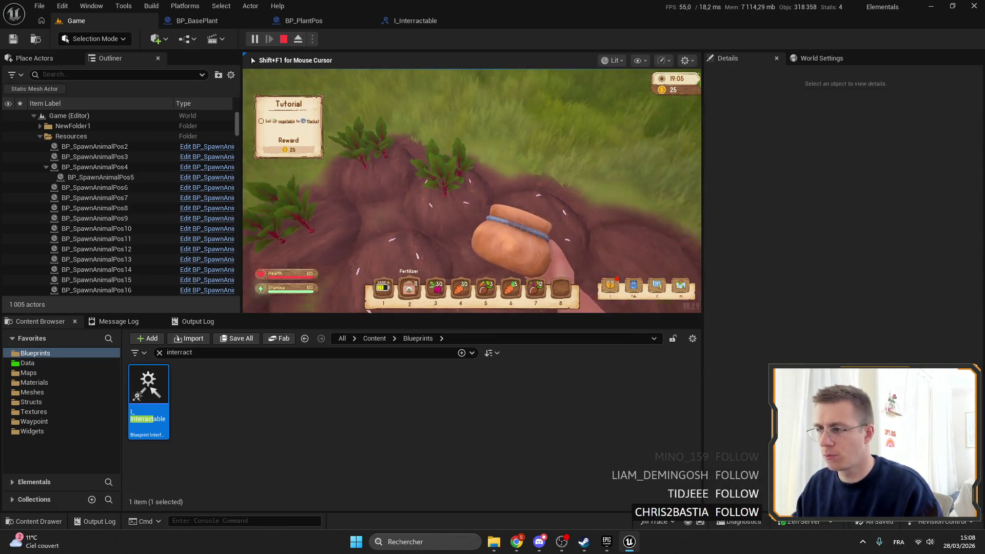
{"action": "key", "text": "f"}
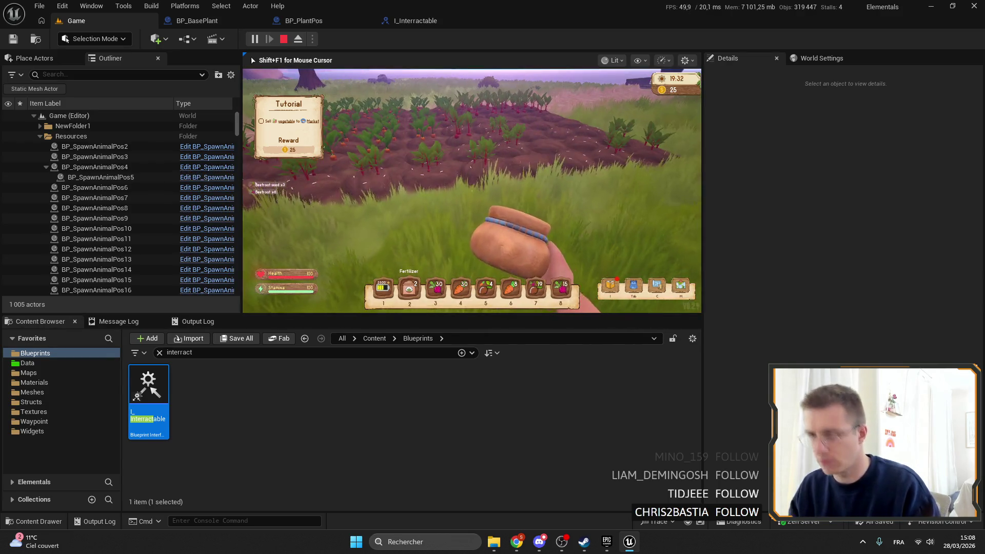
{"action": "key", "text": "F11"}
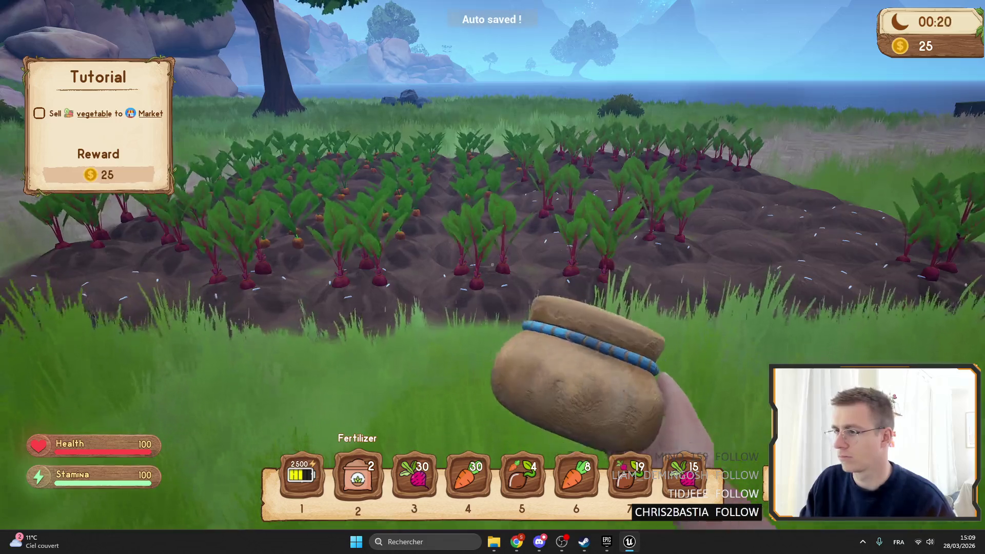
Step: Harvest the ripe beetroots and stash the carrots in the backpack
{"action": "key", "text": "w"}
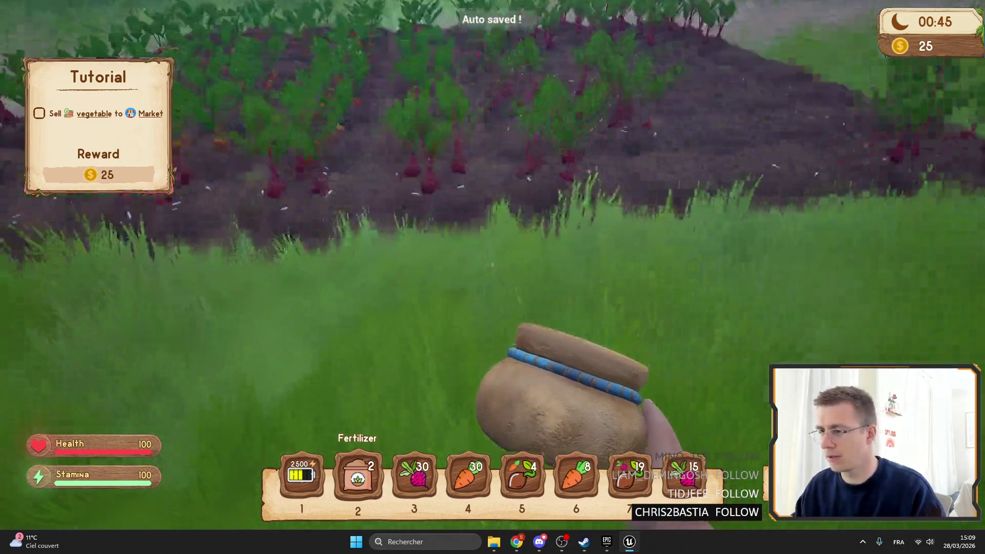
{"action": "key", "text": "e"}
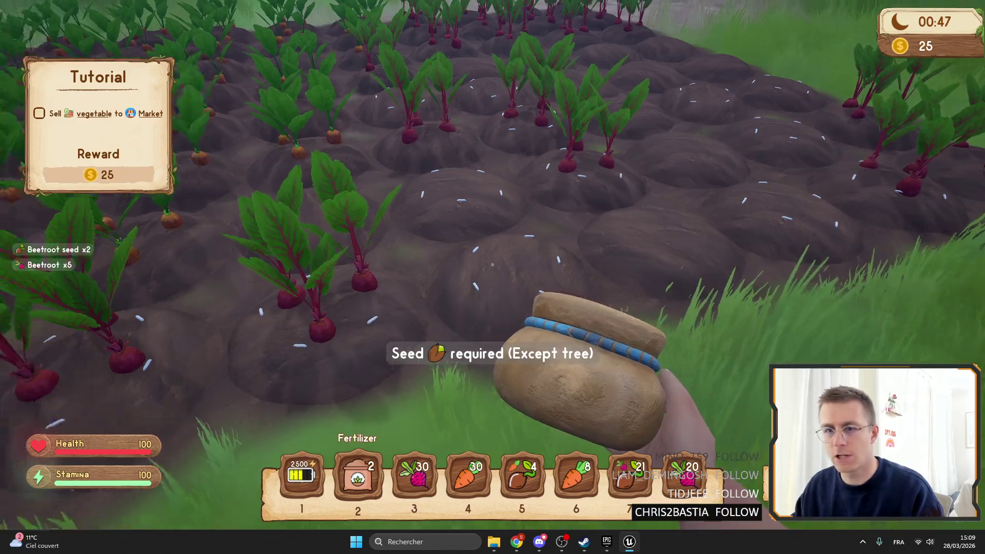
{"action": "scroll", "coordinate": [493, 277], "scroll_direction": "down", "scroll_amount": 4}
{"action": "scroll", "coordinate": [492, 277], "scroll_direction": "down", "scroll_amount": 1}
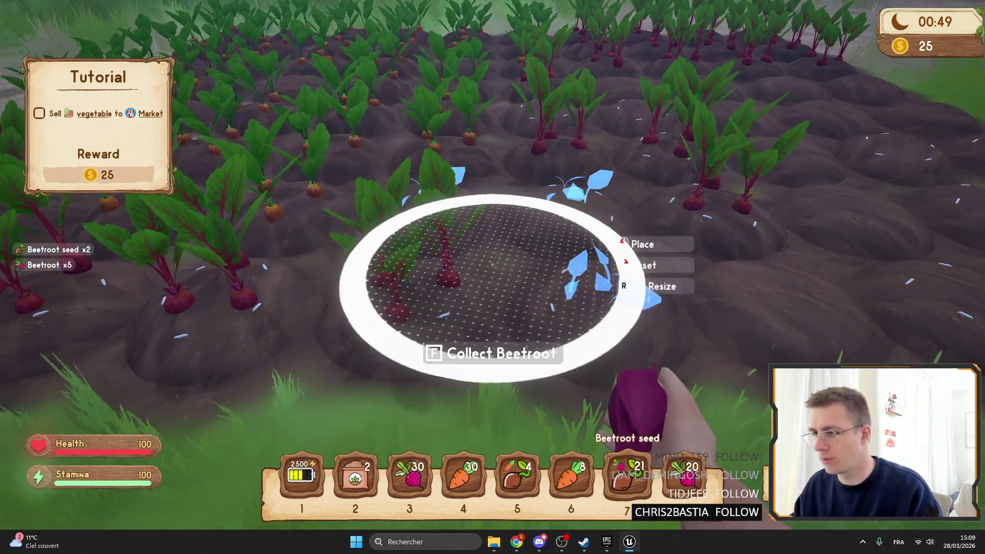
{"action": "scroll", "coordinate": [493, 277], "scroll_direction": "up", "scroll_amount": 4}
{"action": "key", "text": "i"}
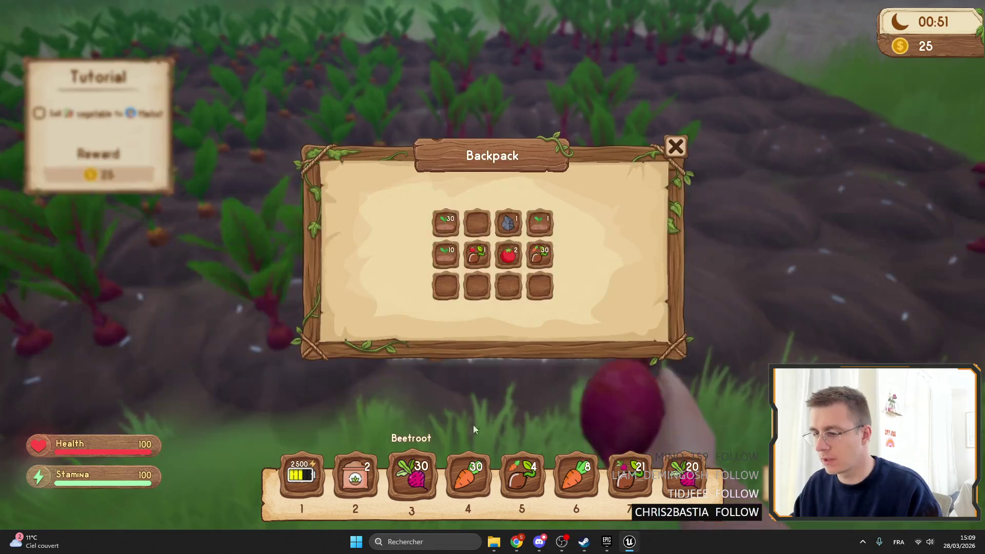
{"action": "left_click_drag", "start_coordinate": [495, 283], "coordinate": [500, 285]}
{"action": "key", "text": "i"}
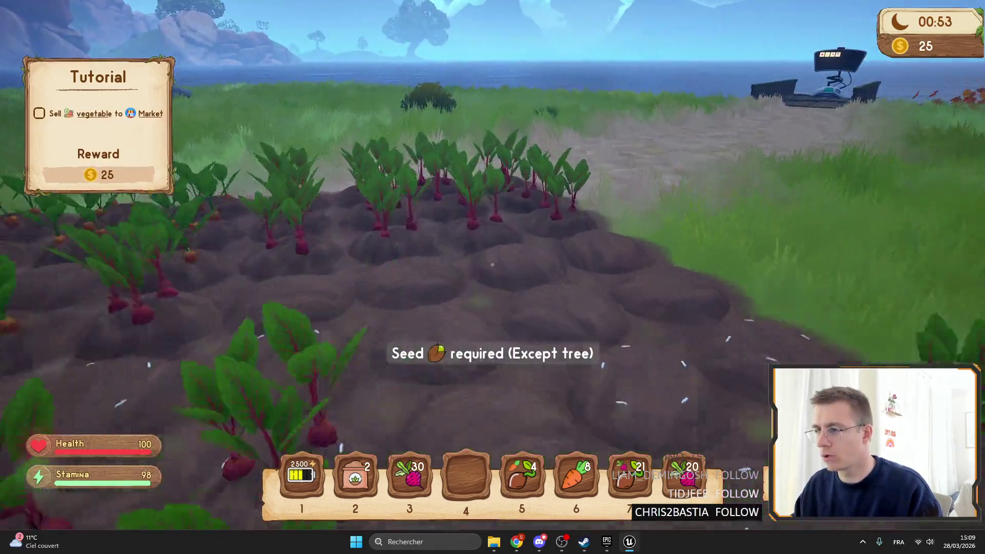
Step: Harvest more beetroots and carrots, plant carrot seeds, and store the leftover seeds
{"action": "key", "text": "f"}
{"action": "key", "text": "f"}
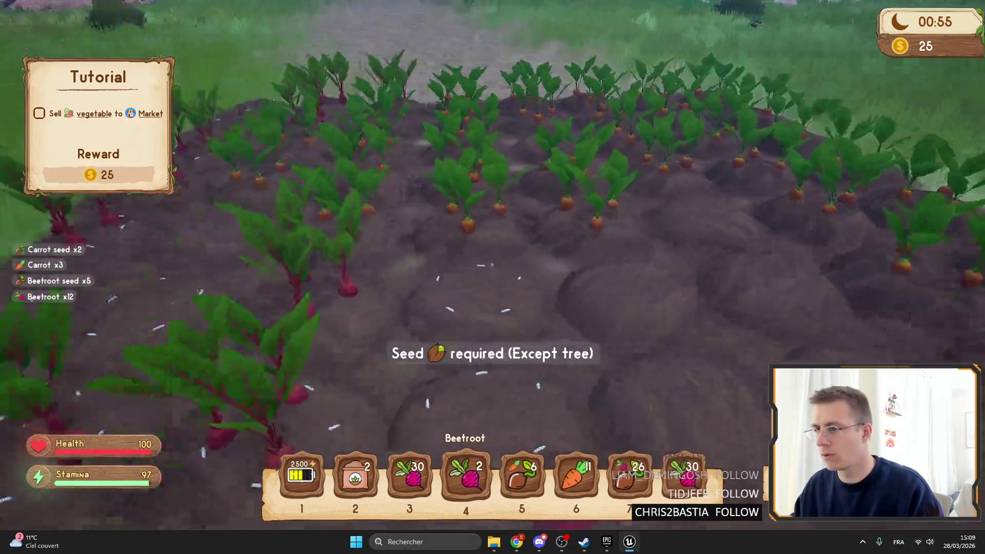
{"action": "scroll", "coordinate": [492, 277], "scroll_direction": "up", "scroll_amount": 3}
{"action": "scroll", "coordinate": [492, 277], "scroll_direction": "down", "scroll_amount": 4}
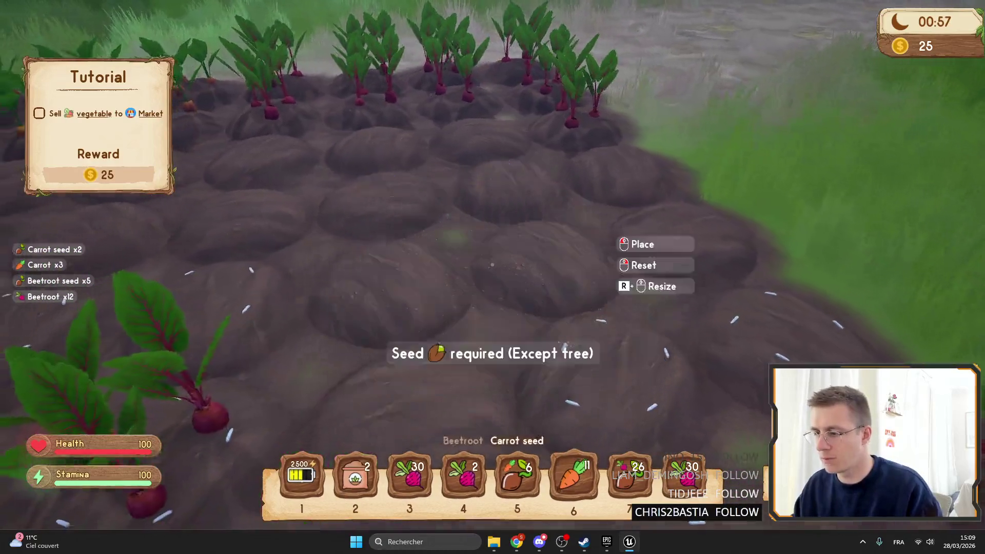
{"action": "left_click", "coordinate": [493, 265]}
{"action": "scroll", "coordinate": [492, 277], "scroll_direction": "up", "scroll_amount": 1}
{"action": "key", "text": "i"}
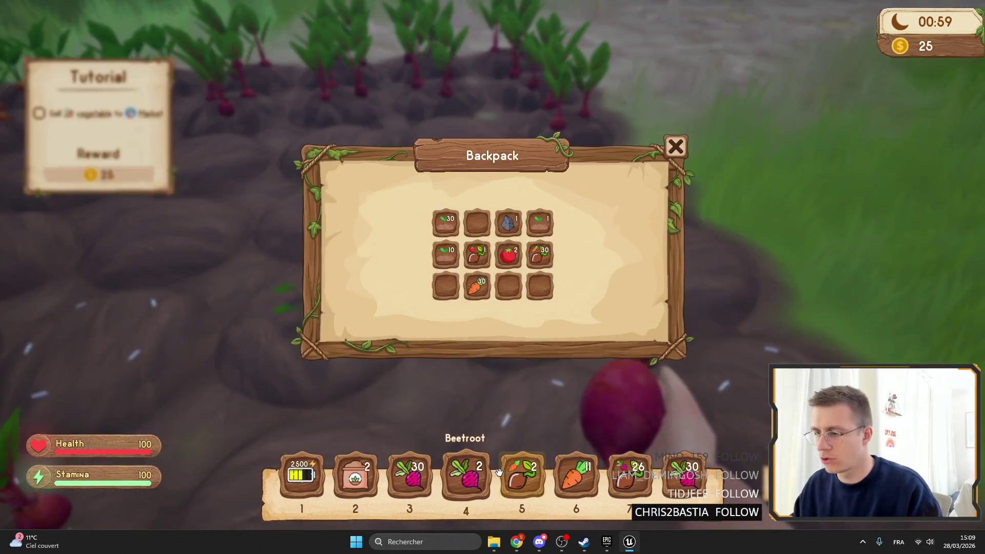
{"action": "left_click_drag", "start_coordinate": [517, 294], "coordinate": [516, 294]}
{"action": "key", "text": "i"}
{"action": "scroll", "coordinate": [493, 277], "scroll_direction": "down", "scroll_amount": 1}
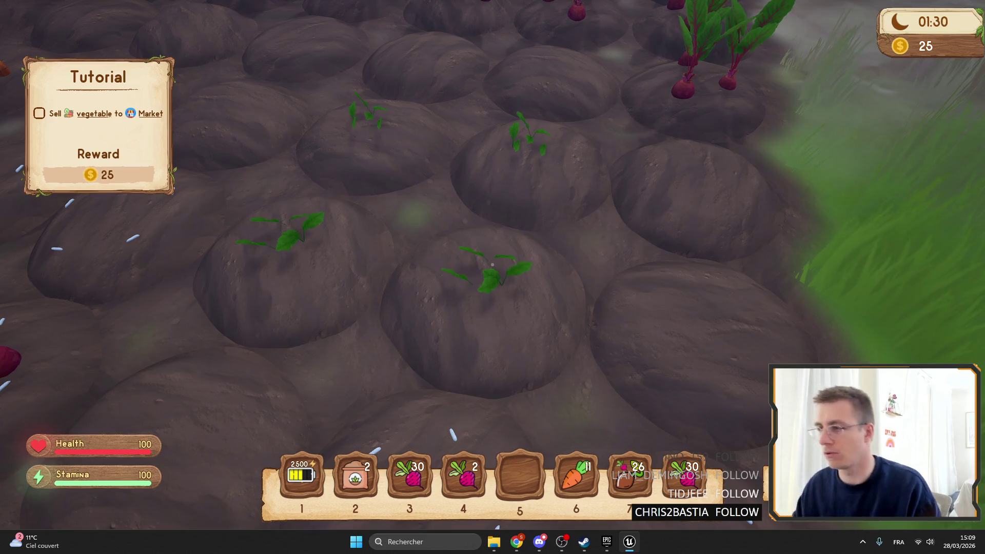
Step: Harvest the beetroot row and replant it with beetroot seeds from slot 7
{"action": "key", "text": "f"}
{"action": "key", "text": "f"}
{"action": "key", "text": "f"}
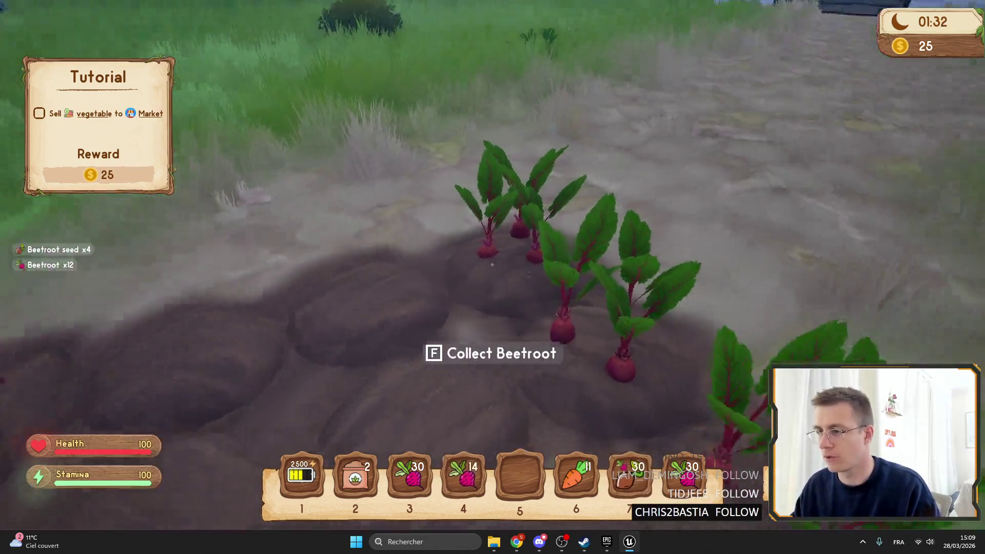
{"action": "key", "text": "f"}
{"action": "key", "text": "f"}
{"action": "key", "text": "f"}
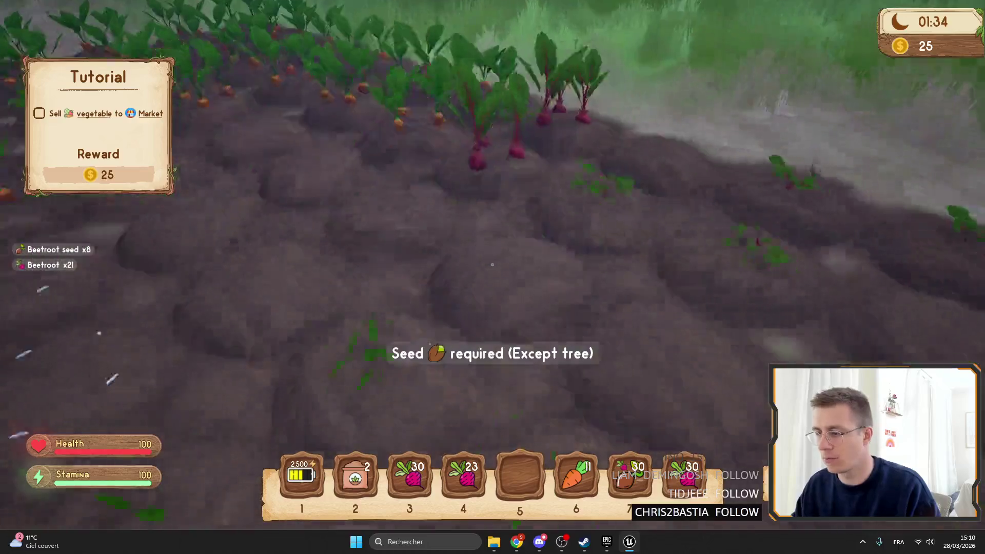
{"action": "key", "text": "7"}
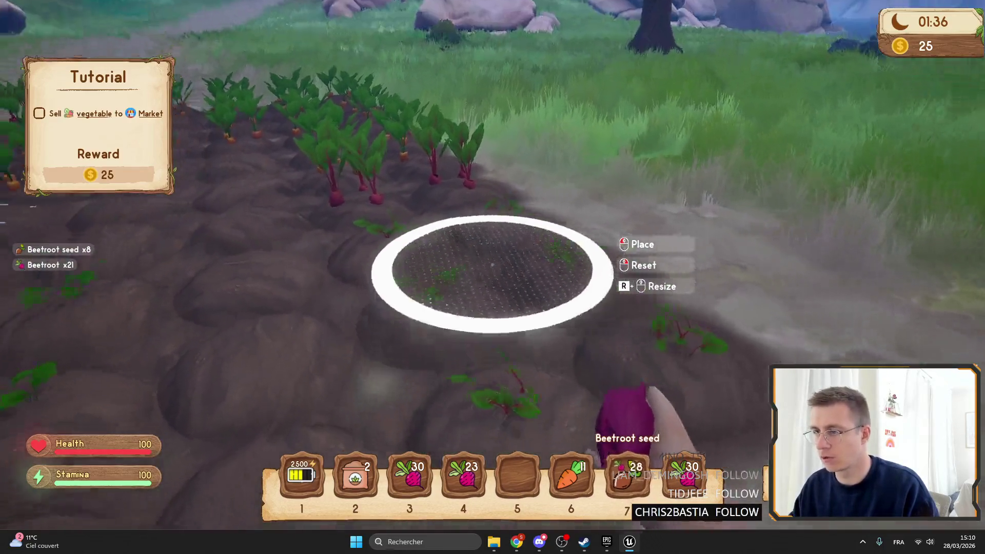
{"action": "left_click", "coordinate": [492, 277]}
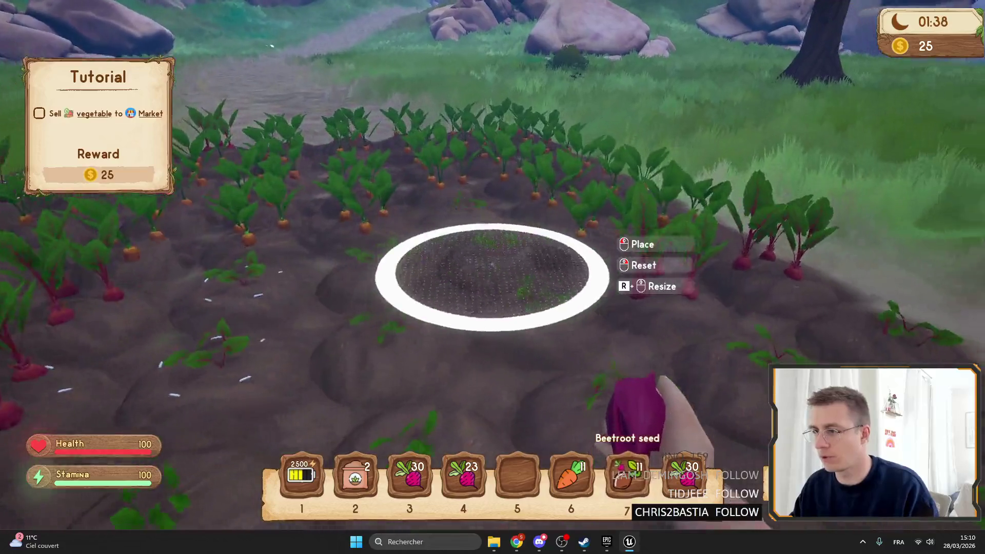
{"action": "key", "text": "s"}
{"action": "scroll", "coordinate": [493, 277], "scroll_direction": "up", "scroll_amount": 2}
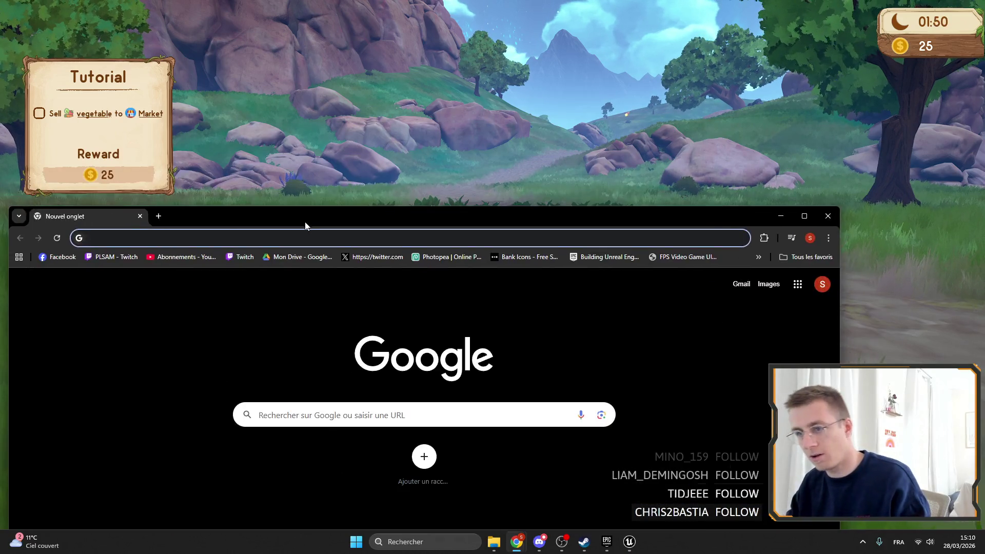
{"action": "double_click", "coordinate": [304, 221]}
Step: Load twitch.tv and open the Développement de logiciels et de jeux category
{"action": "type", "text": "twitch.tv"}
{"action": "key", "text": "Return"}
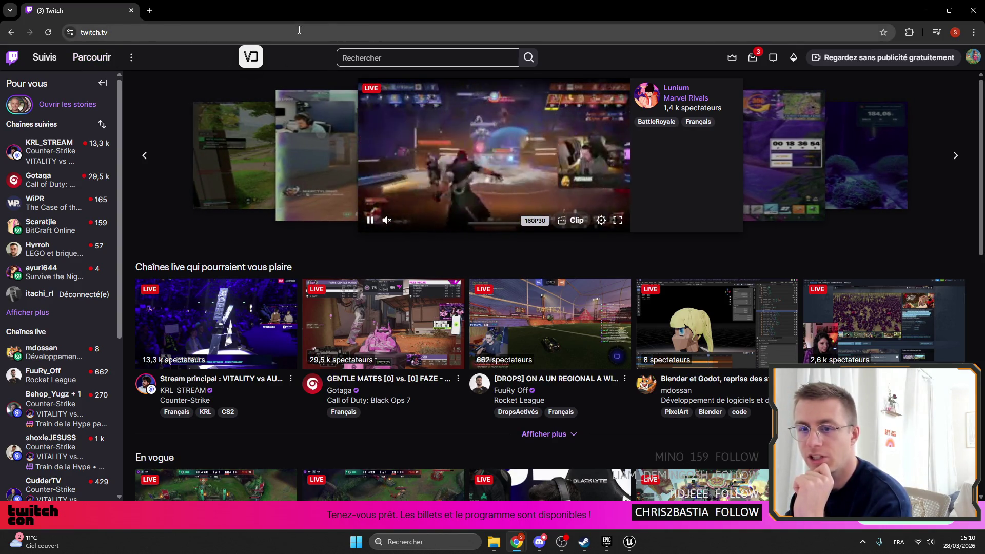
{"action": "left_click", "coordinate": [390, 57]}
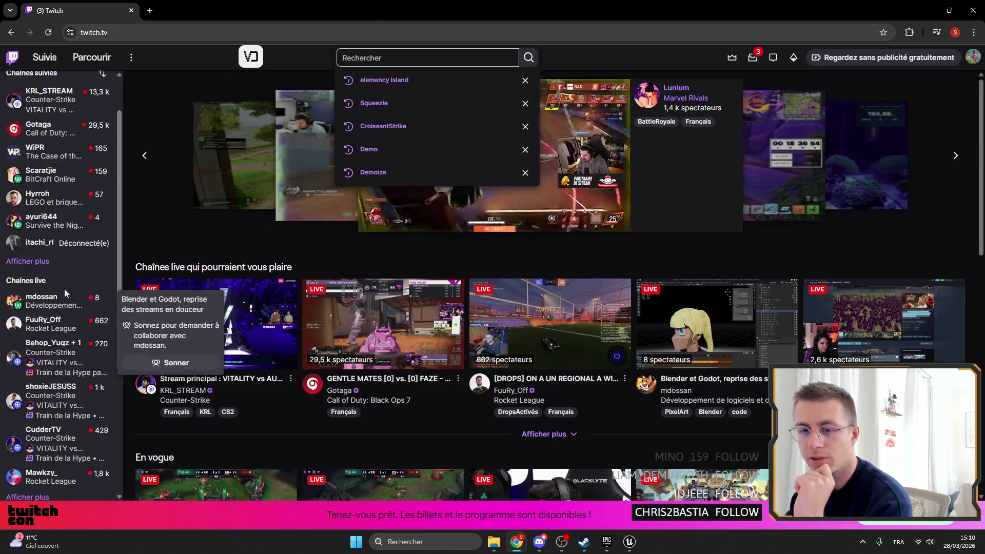
{"action": "scroll", "coordinate": [62, 291], "scroll_direction": "down", "scroll_amount": 5}
{"action": "left_click", "coordinate": [54, 440]}
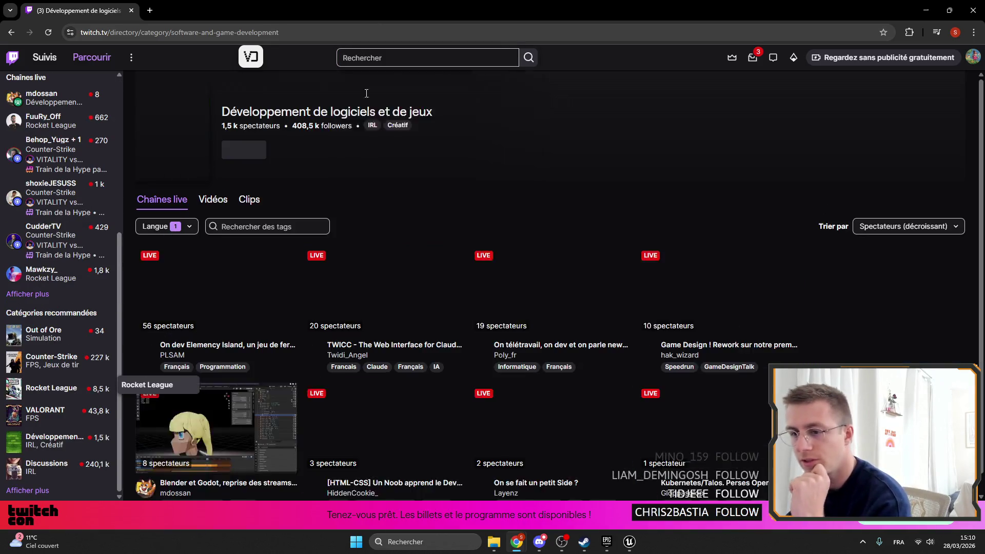
Step: Open a followed channel's live Survive the Nights stream and select its channel name
{"action": "left_click", "coordinate": [521, 232]}
{"action": "scroll", "coordinate": [579, 150], "scroll_direction": "down", "scroll_amount": 1}
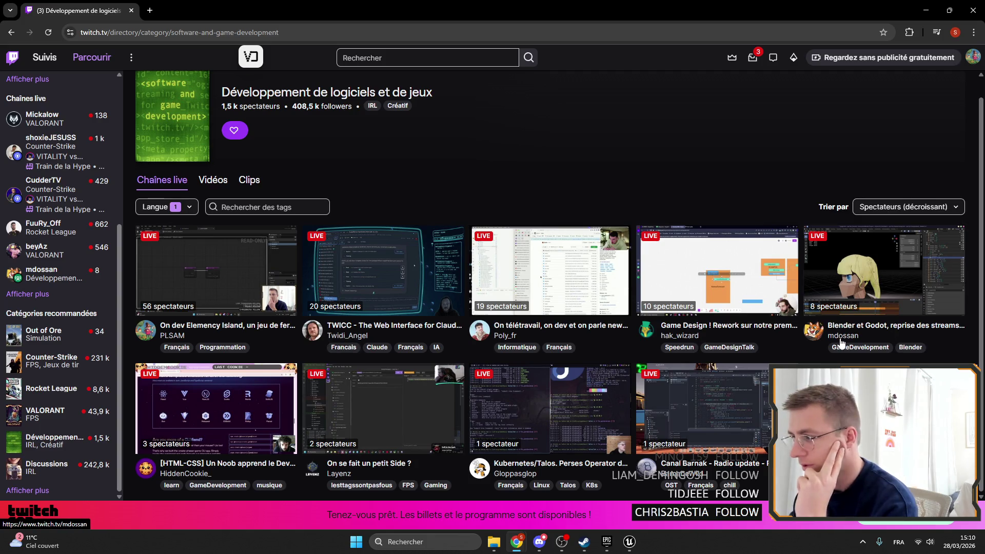
{"action": "scroll", "coordinate": [154, 339], "scroll_direction": "up", "scroll_amount": 1}
{"action": "scroll", "coordinate": [24, 343], "scroll_direction": "up", "scroll_amount": 2}
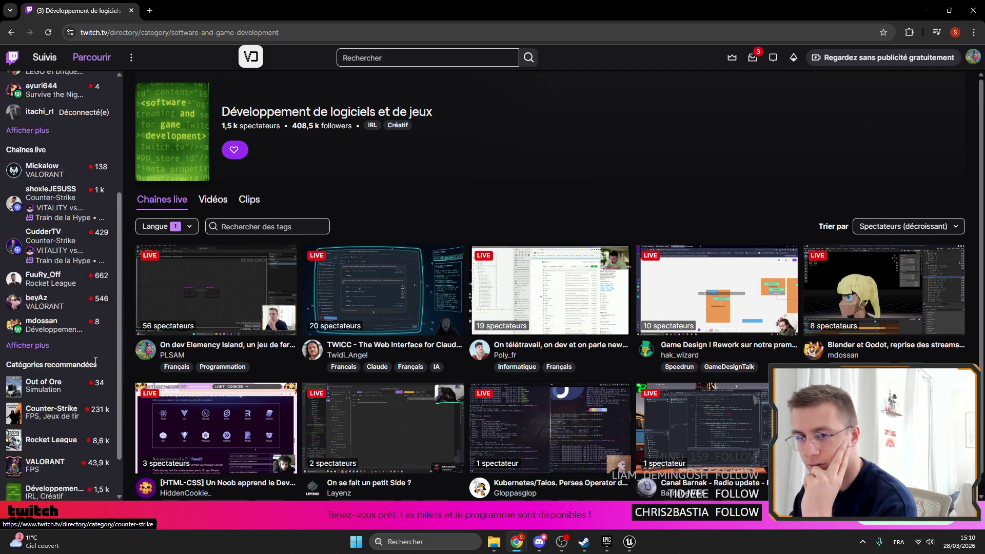
{"action": "scroll", "coordinate": [25, 343], "scroll_direction": "up", "scroll_amount": 3}
{"action": "left_click", "coordinate": [39, 274]}
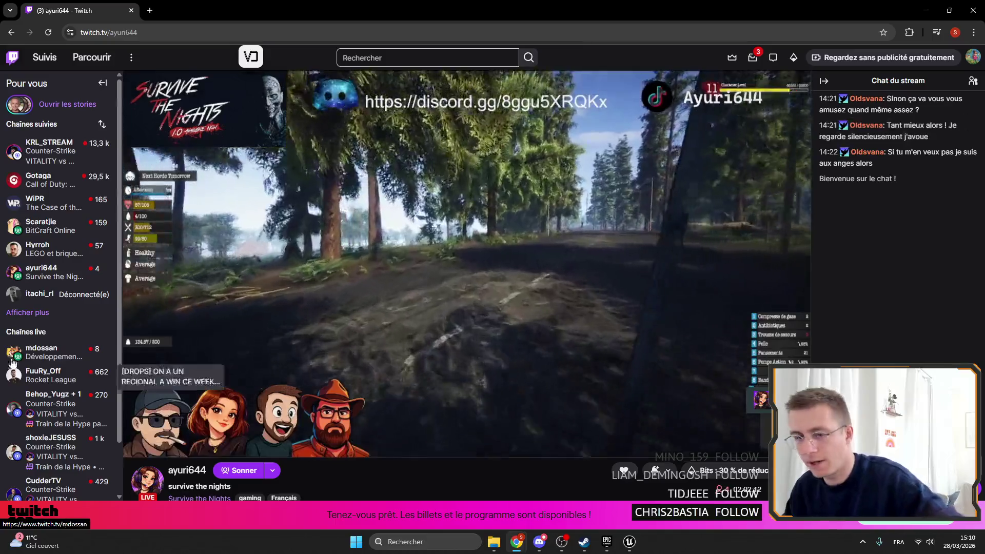
{"action": "double_click", "coordinate": [168, 475]}
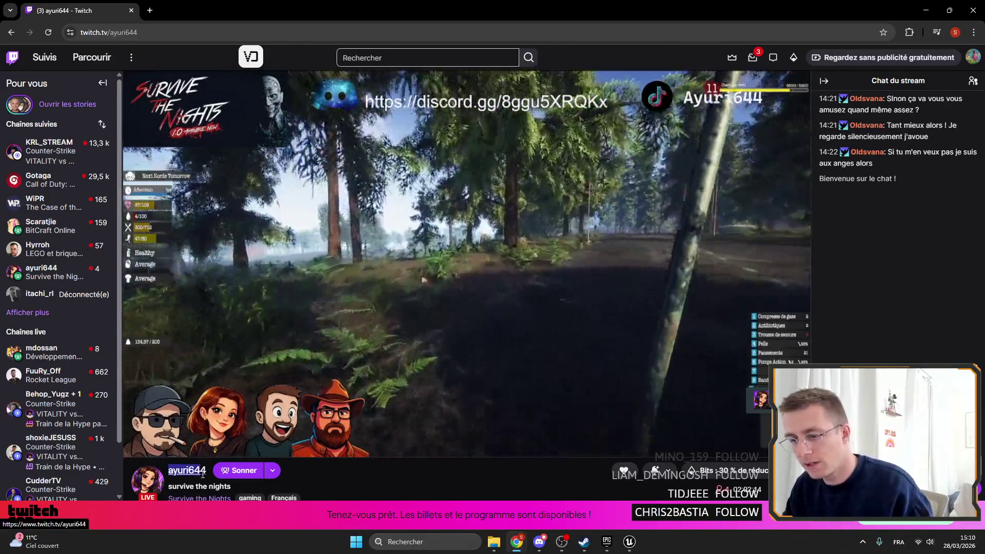